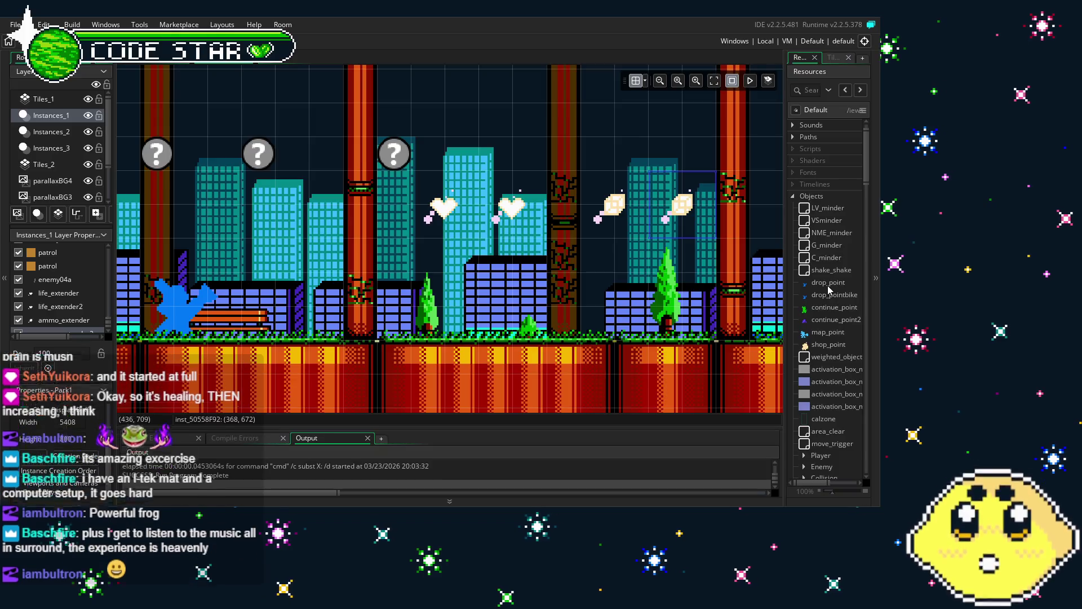
Open the LV_minder object to show its Create code listing p2Lbars and p2_lives
double_click(829, 208)
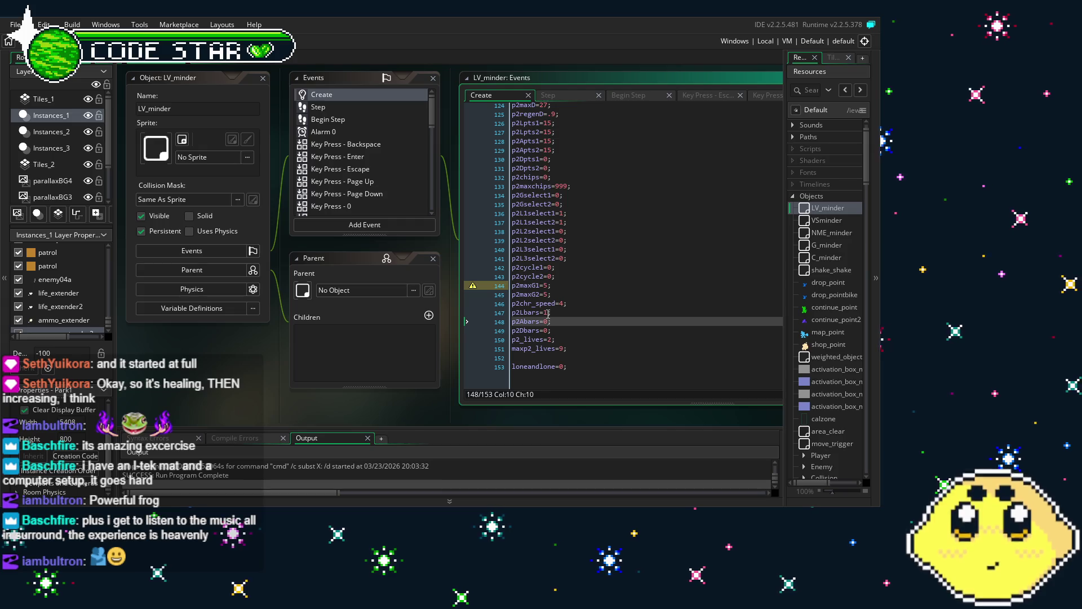
Change Lbars=1 to Lbars=0 on line 109 of LV_minder's Create code and save
scroll(595, 328, up, 2)
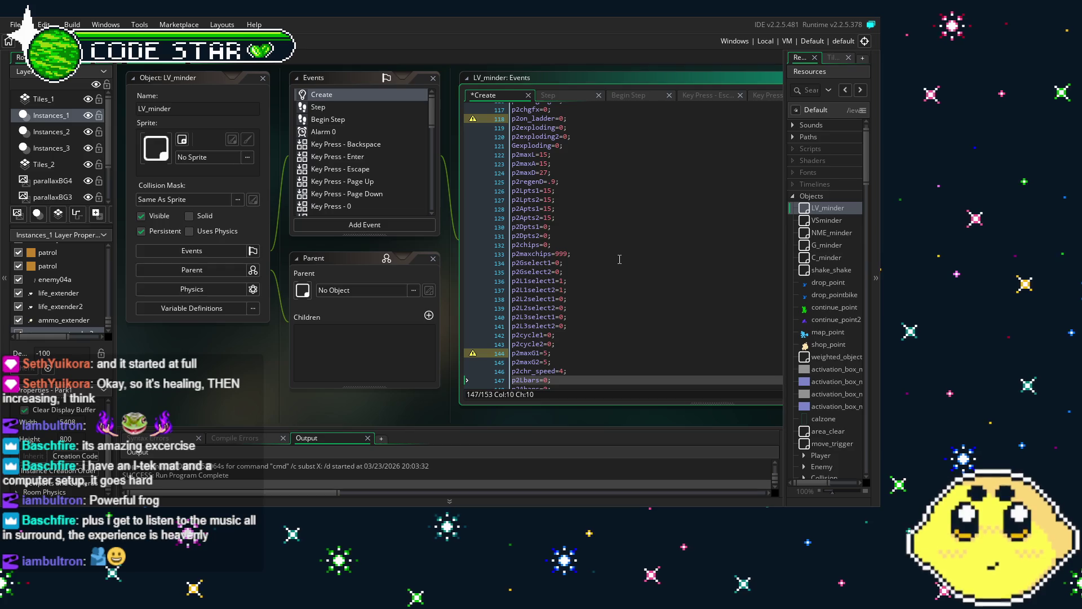
scroll(619, 259, up, 8)
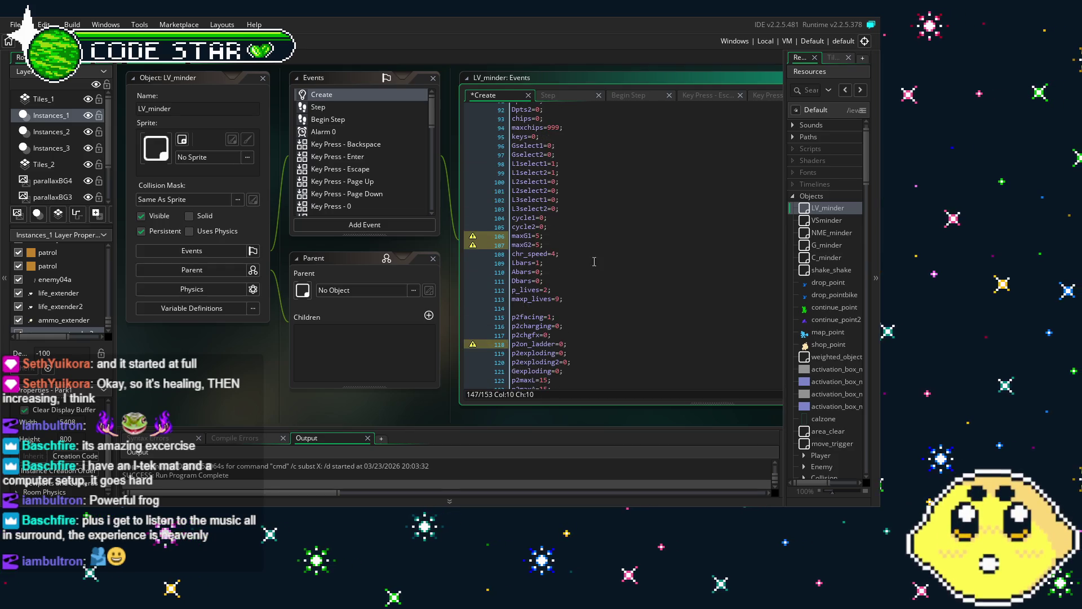
click(541, 263)
key(BackSpace)
text(0)
click(617, 327)
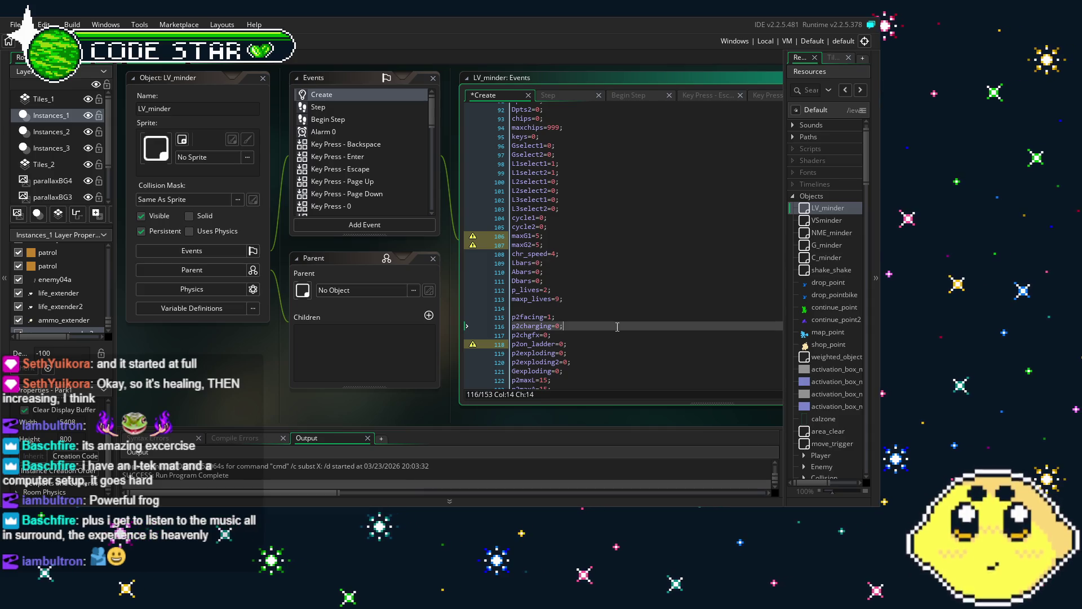
key(ctrl+s)
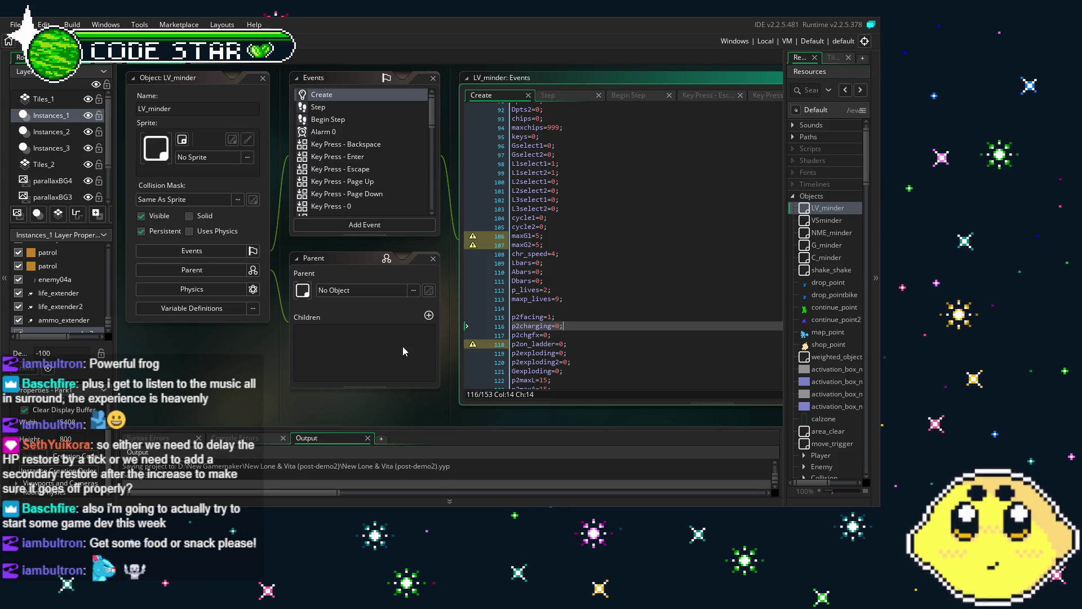
click(811, 456)
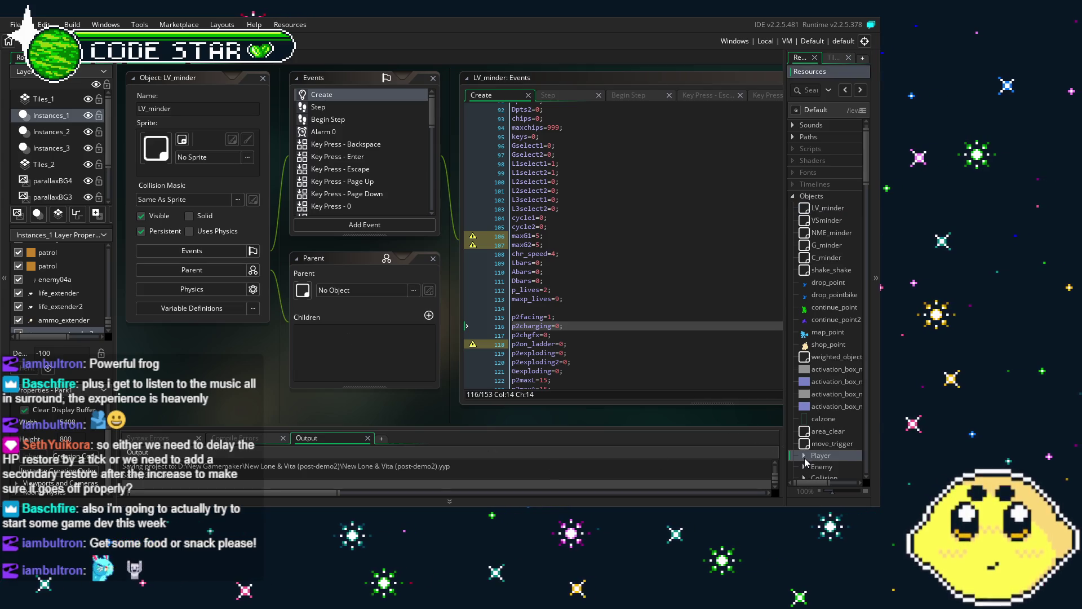
Expand the Player folder and open the player_vita2p object
double_click(811, 456)
scroll(817, 440, down, 5)
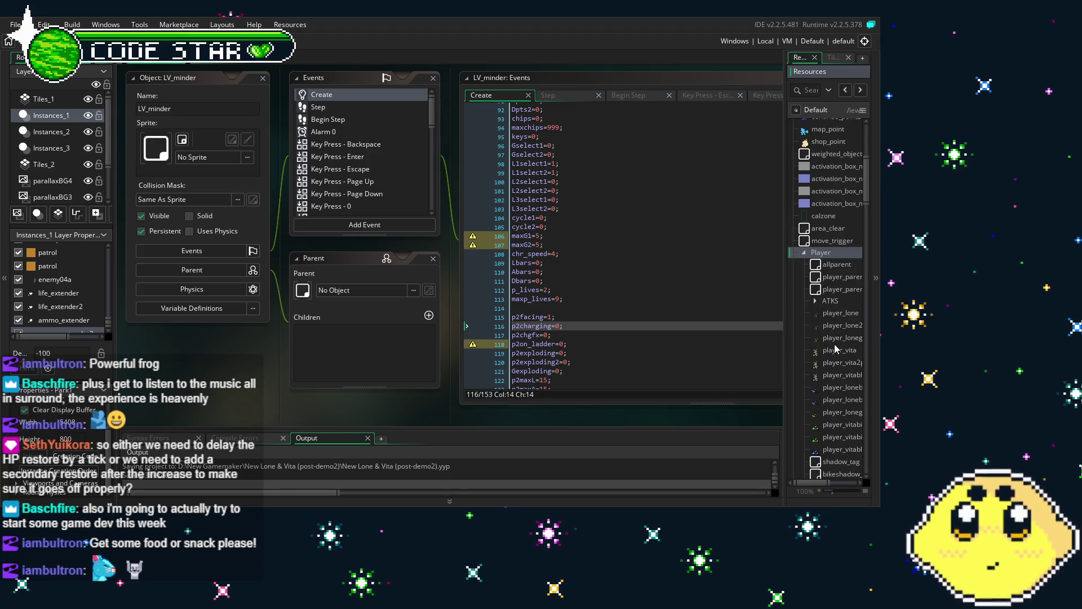
double_click(849, 364)
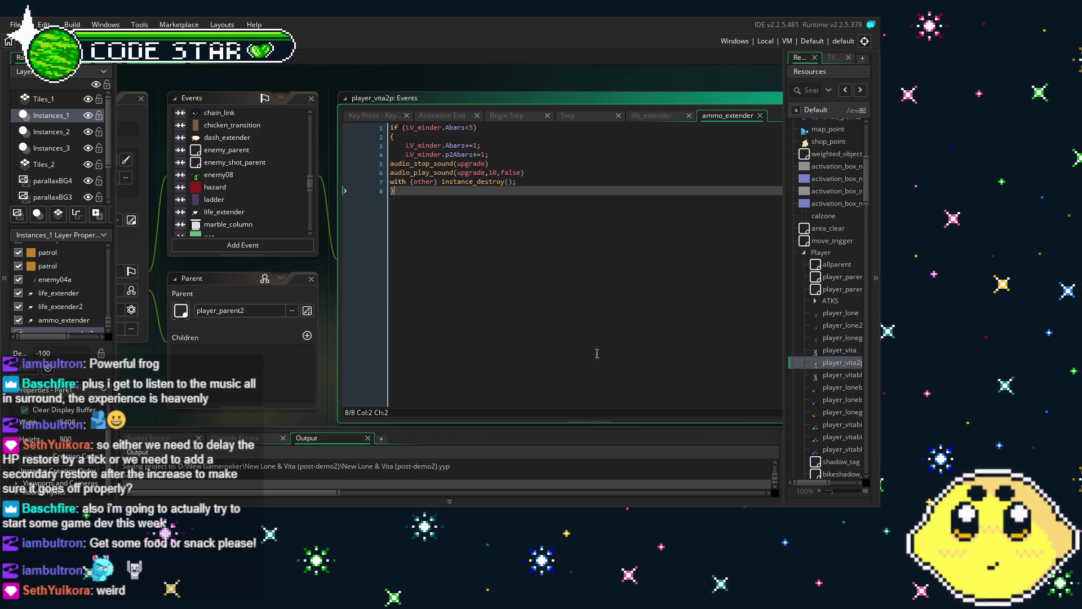
Pan the workspace to review player_vita2p's ammo_extender collision code
drag(558, 311, 505, 314)
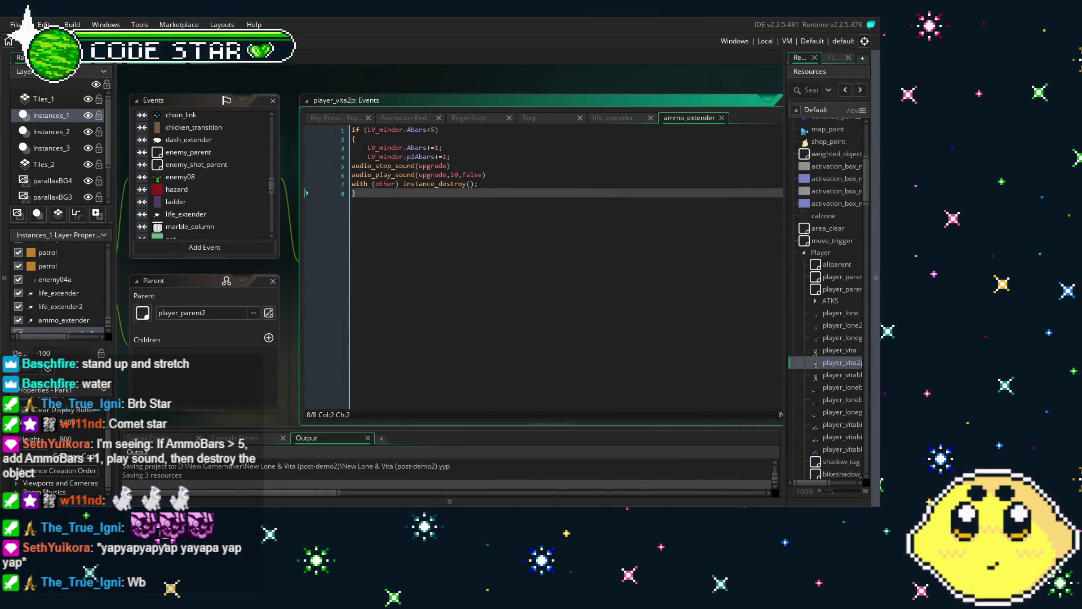
drag(283, 374, 285, 357)
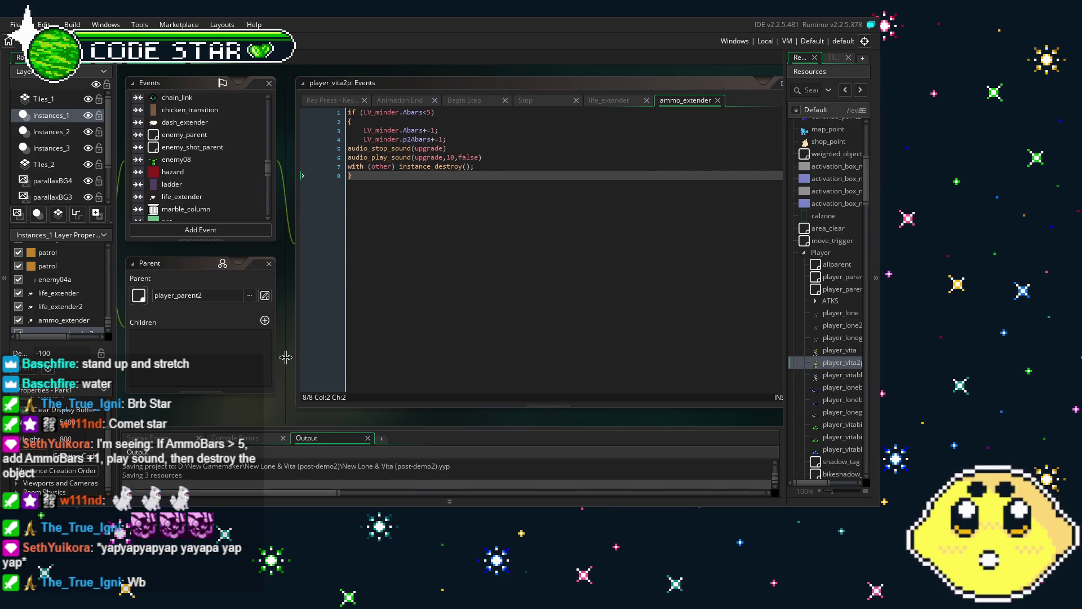
scroll(252, 404, right, 2)
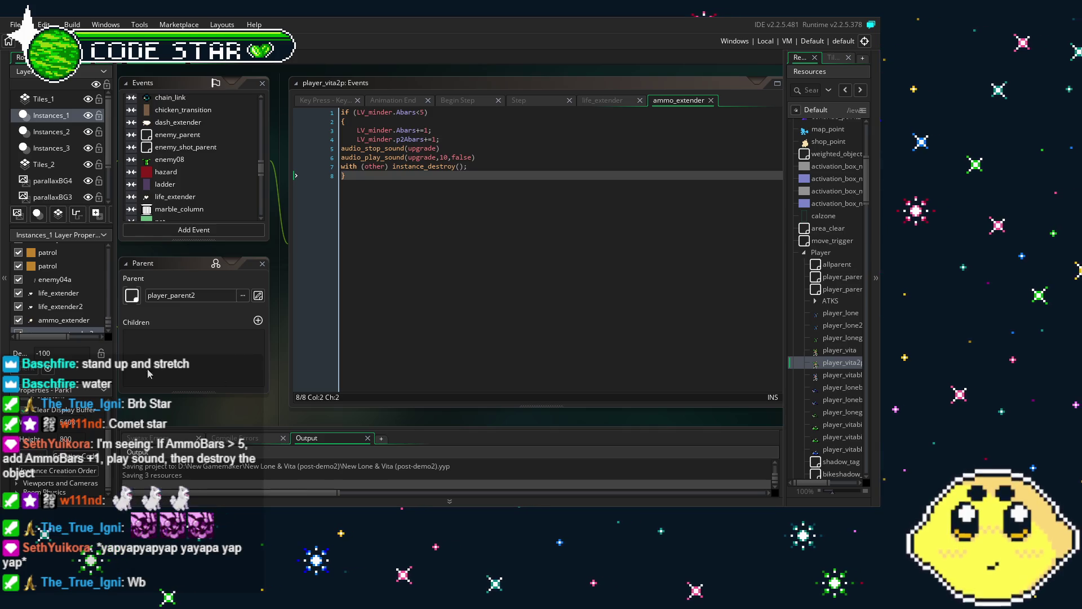
drag(203, 406, 239, 406)
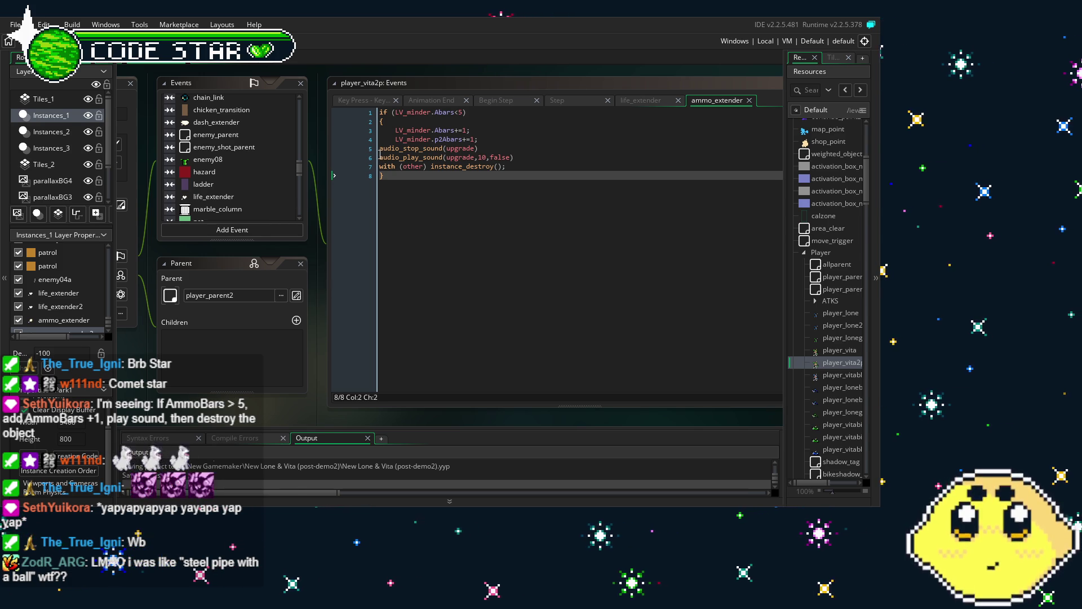
click(451, 113)
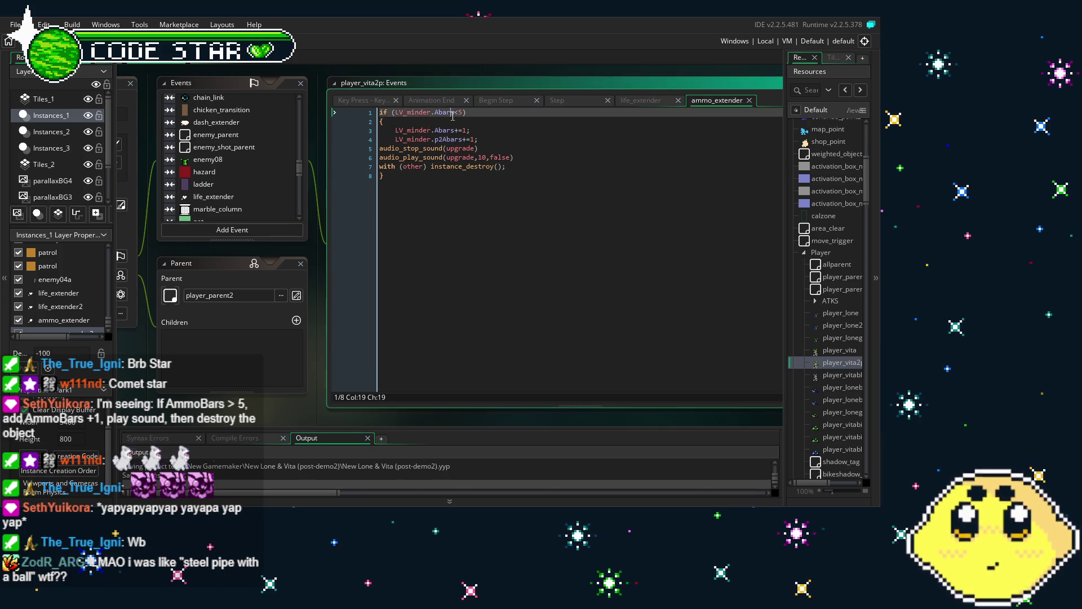
Change the ammo_extender condition to a negated Abars> comparison
click(464, 173)
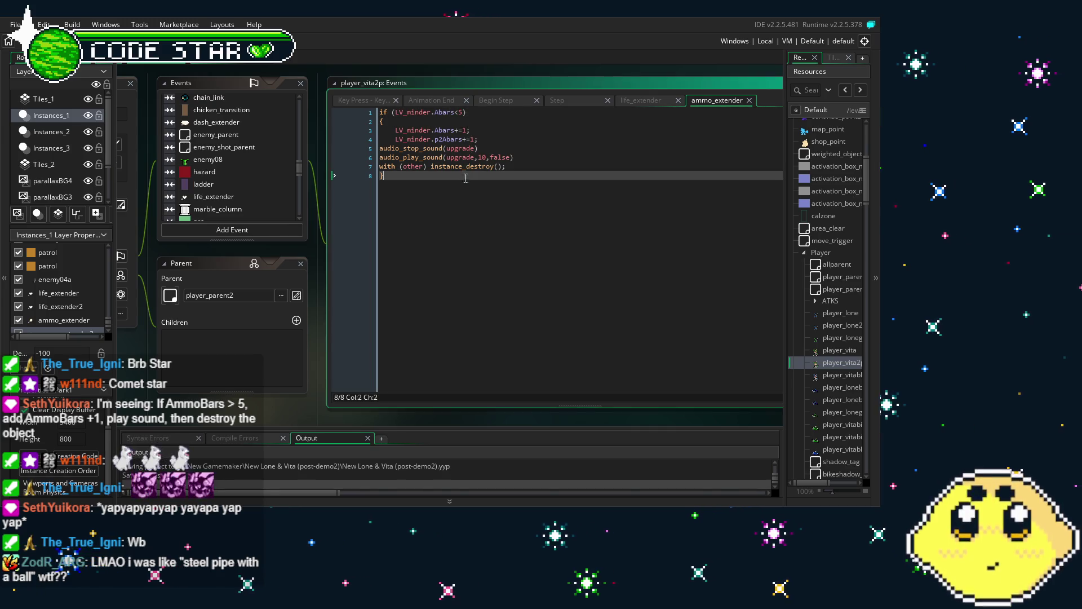
drag(499, 219, 491, 218)
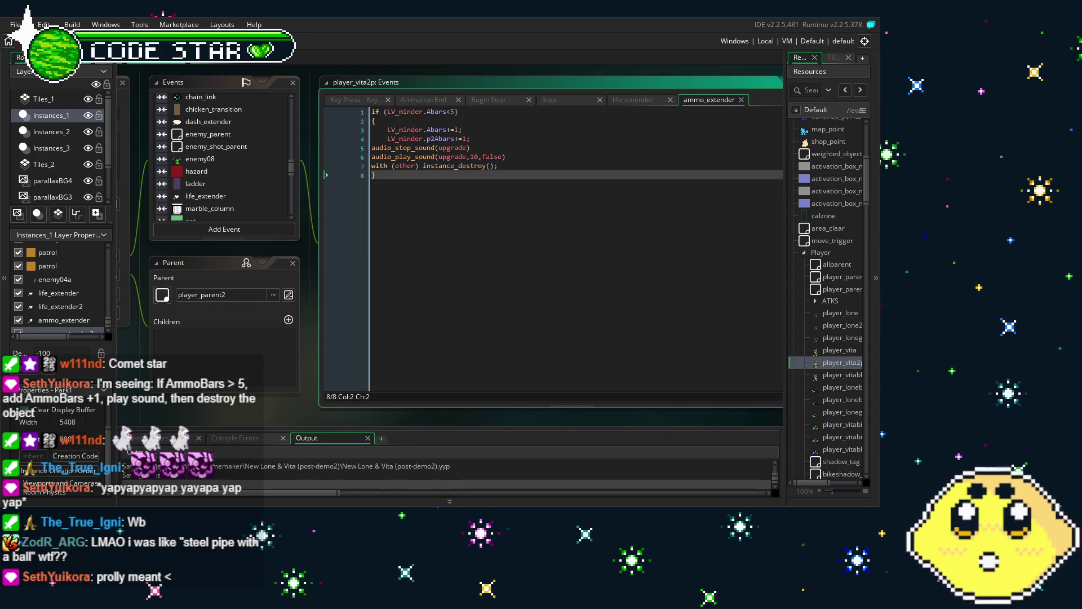
click(450, 111)
key(BackSpace)
text(>)
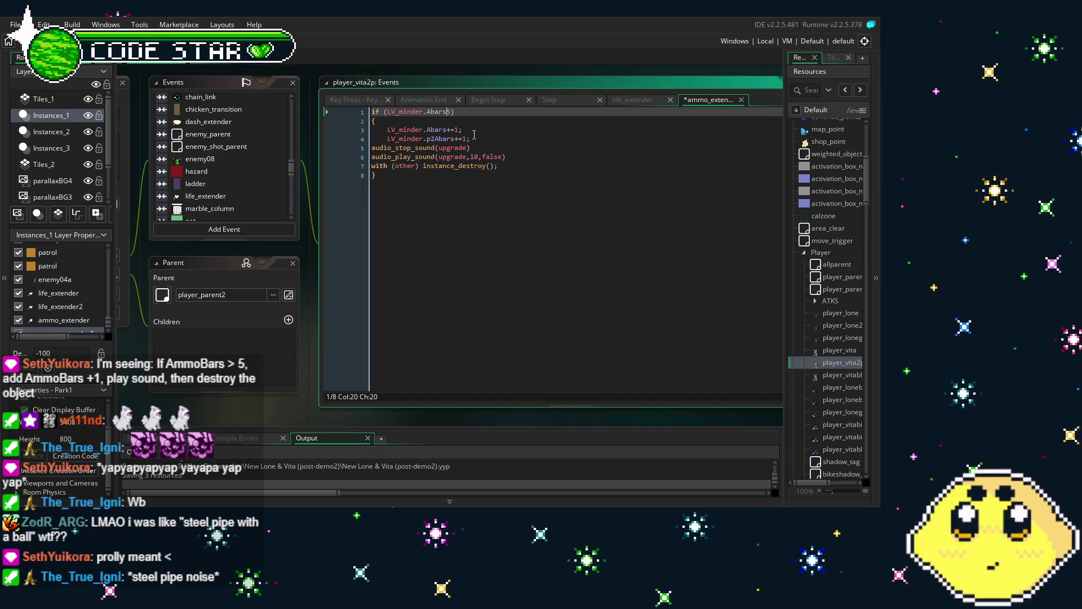
click(383, 112)
text(!)
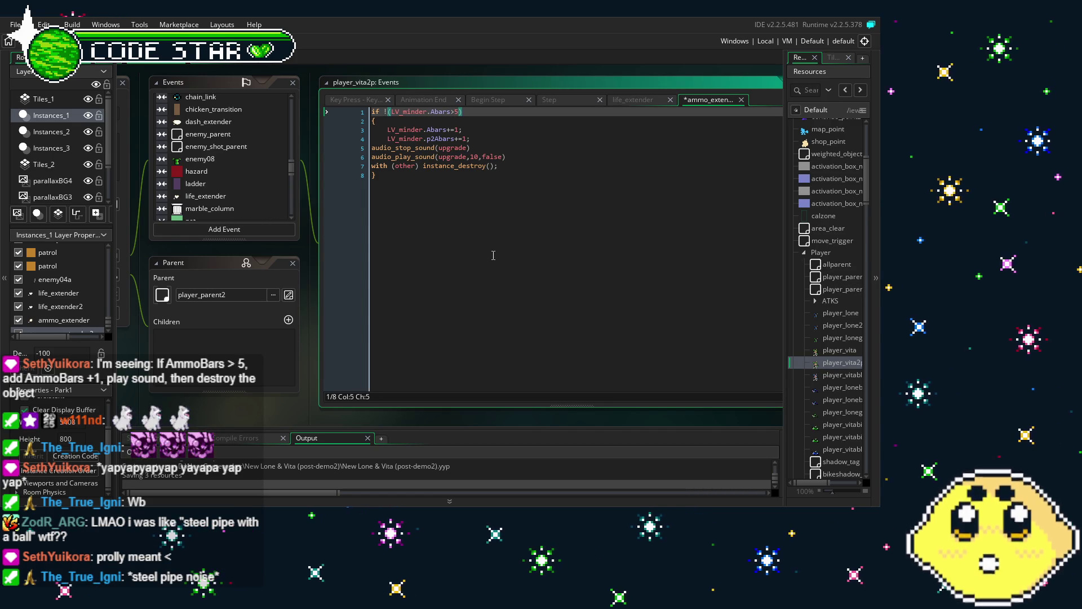
click(493, 255)
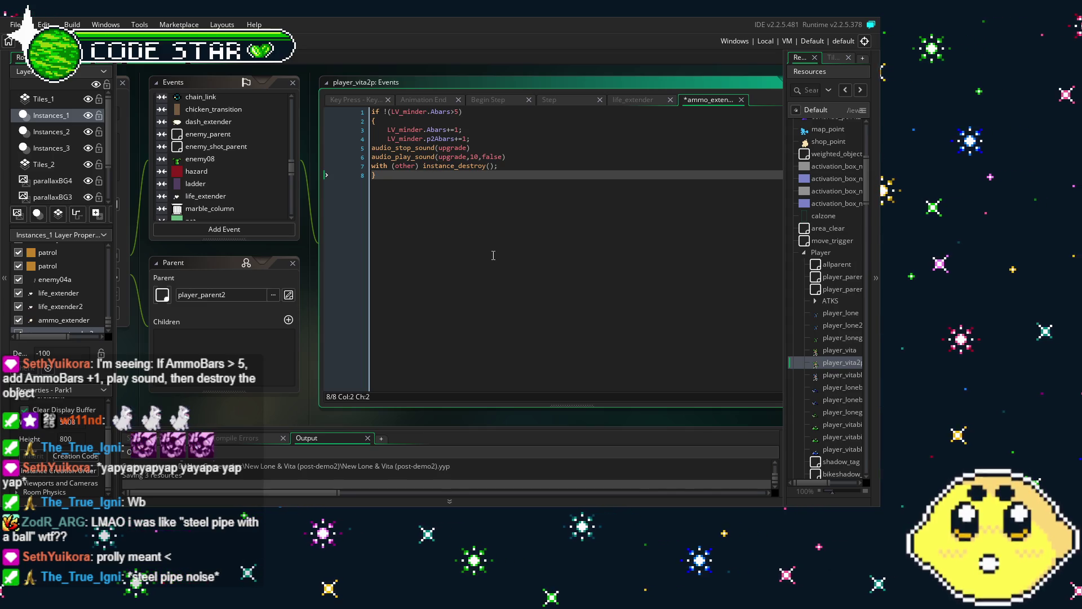
Undo those edits to restore the if (LV_minder.Abars<5) condition
key(ctrl+z)
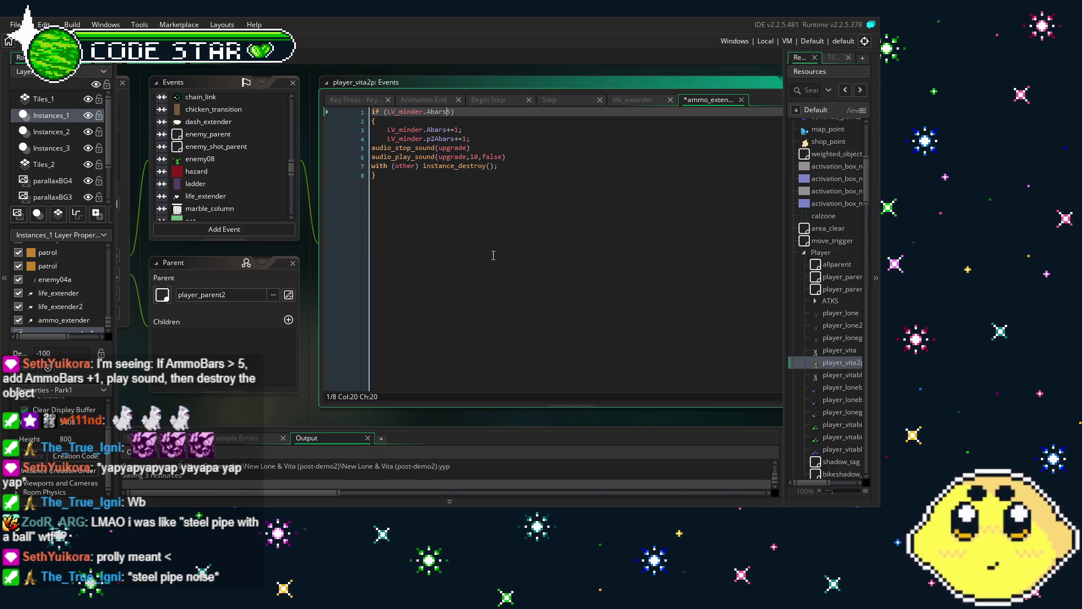
key(ctrl+z)
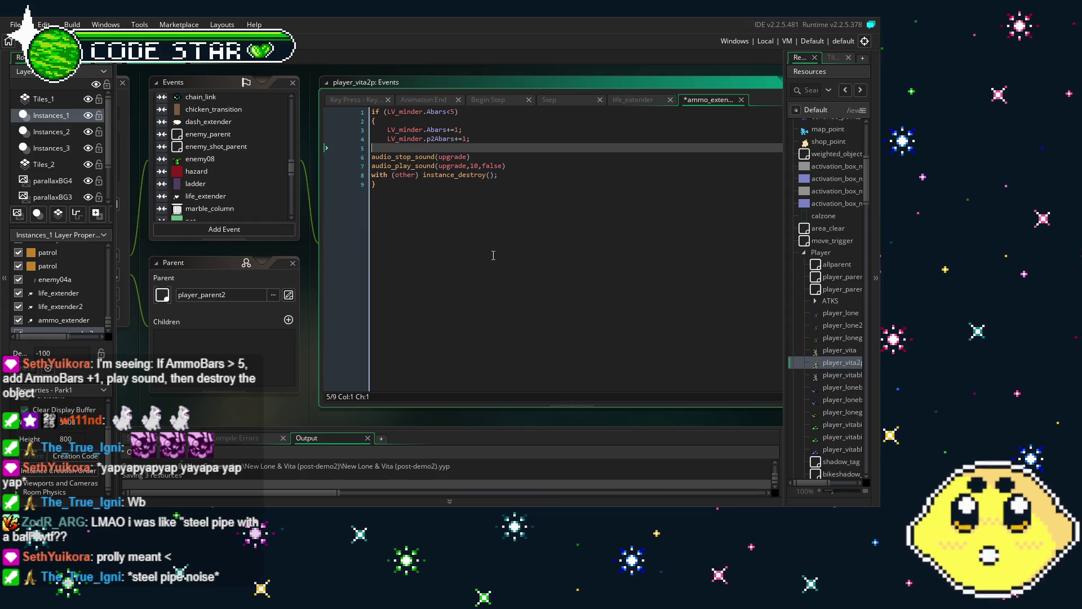
key(ctrl+z)
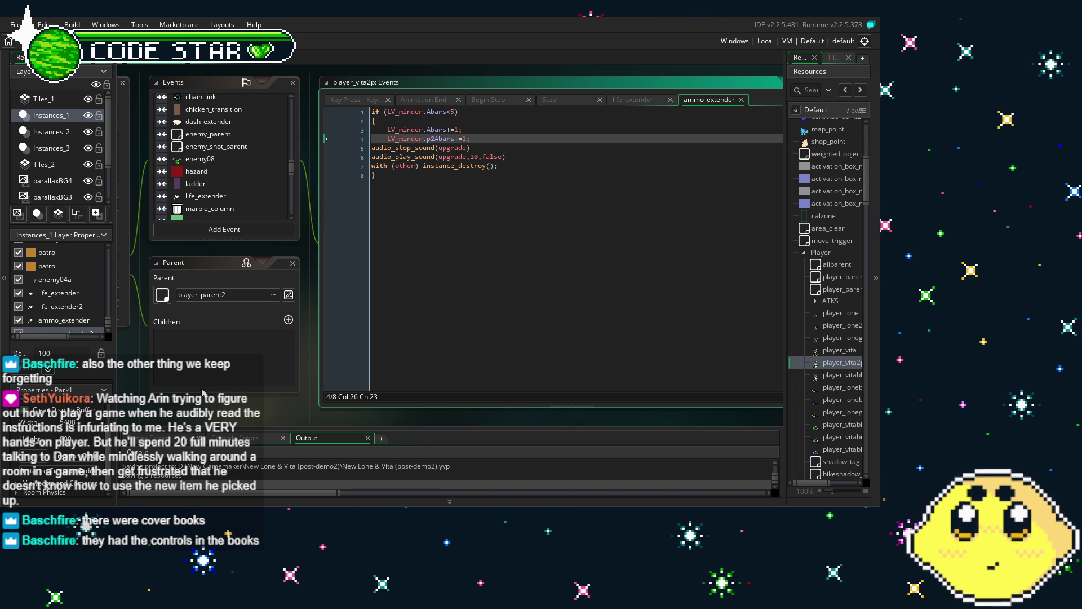
scroll(225, 186, down, 3)
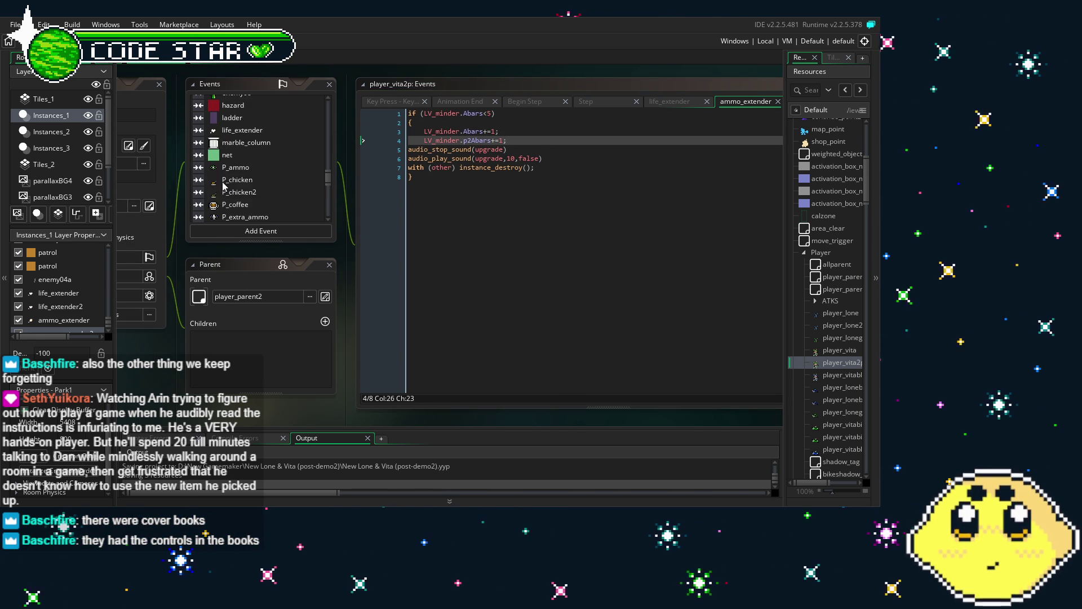
scroll(225, 186, up, 3)
click(514, 284)
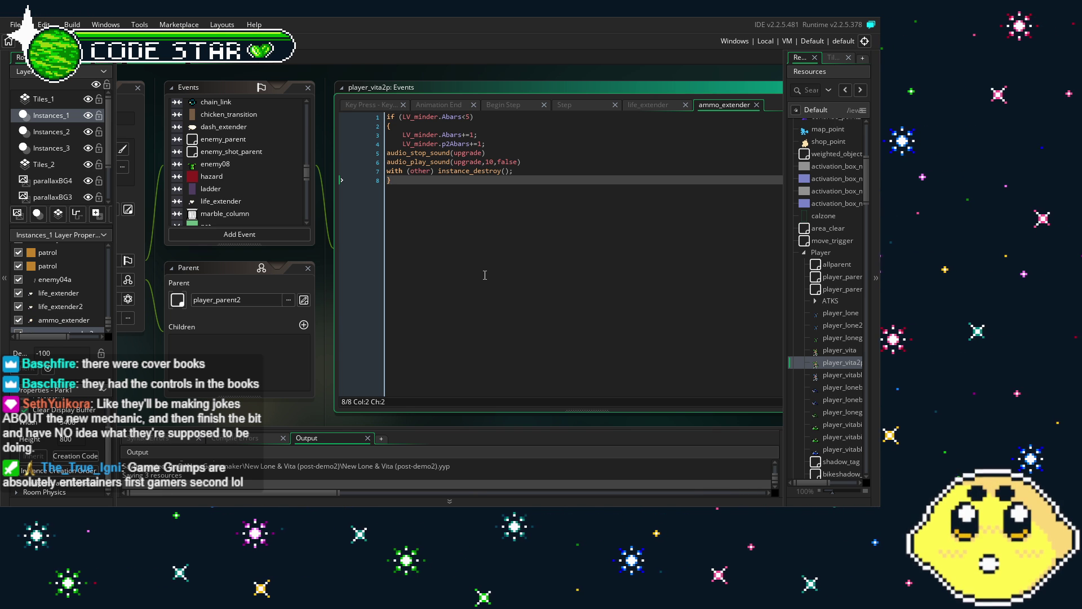
scroll(485, 275, right, 1)
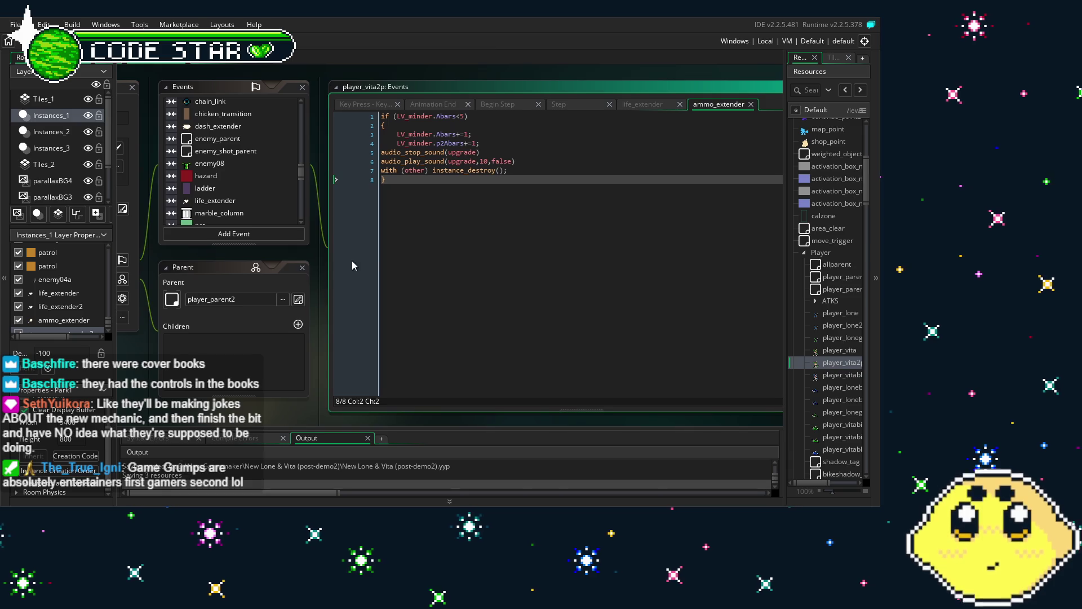
scroll(274, 209, up, 3)
scroll(273, 209, up, 1)
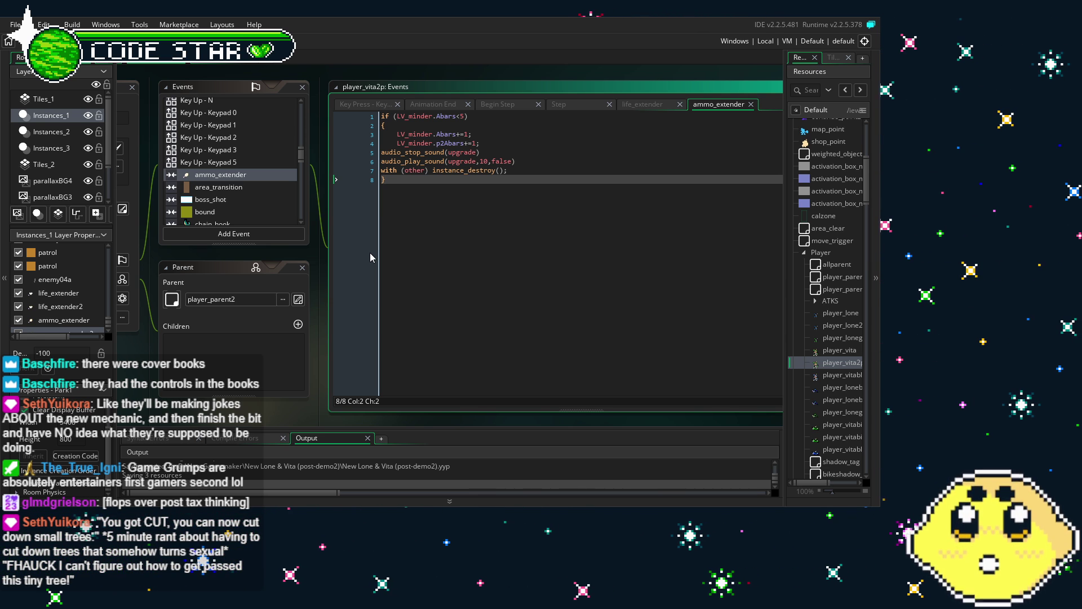
scroll(222, 195, up, 10)
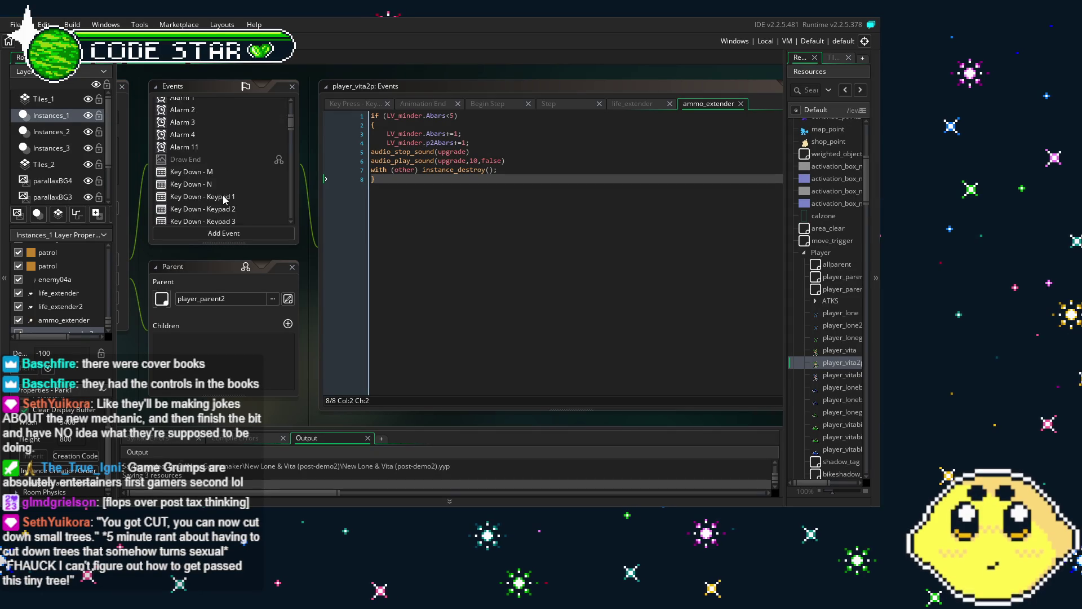
scroll(222, 195, down, 2)
scroll(222, 198, down, 2)
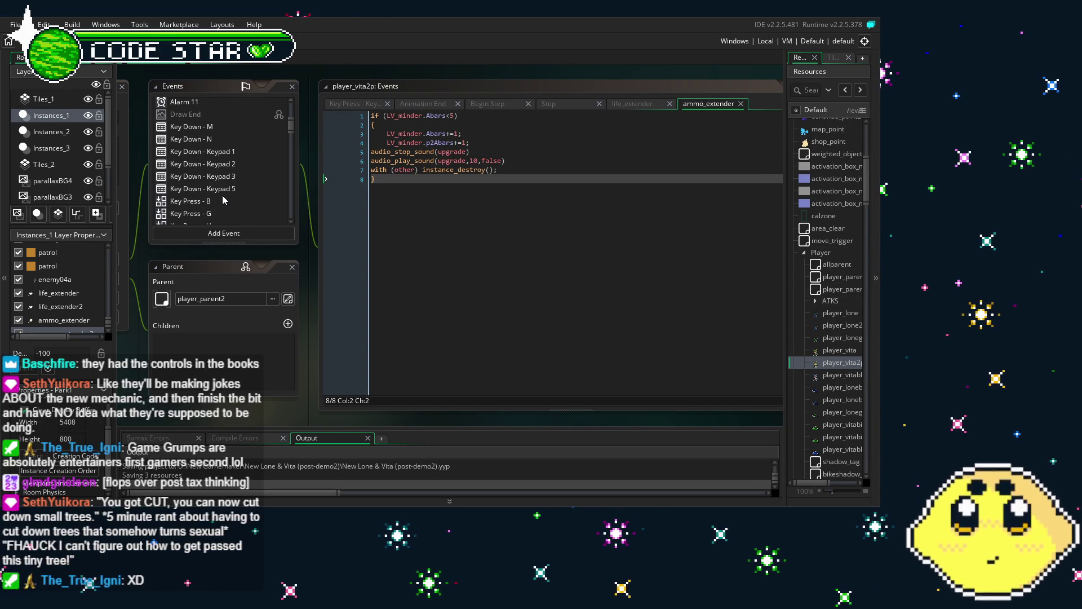
drag(243, 356, 212, 339)
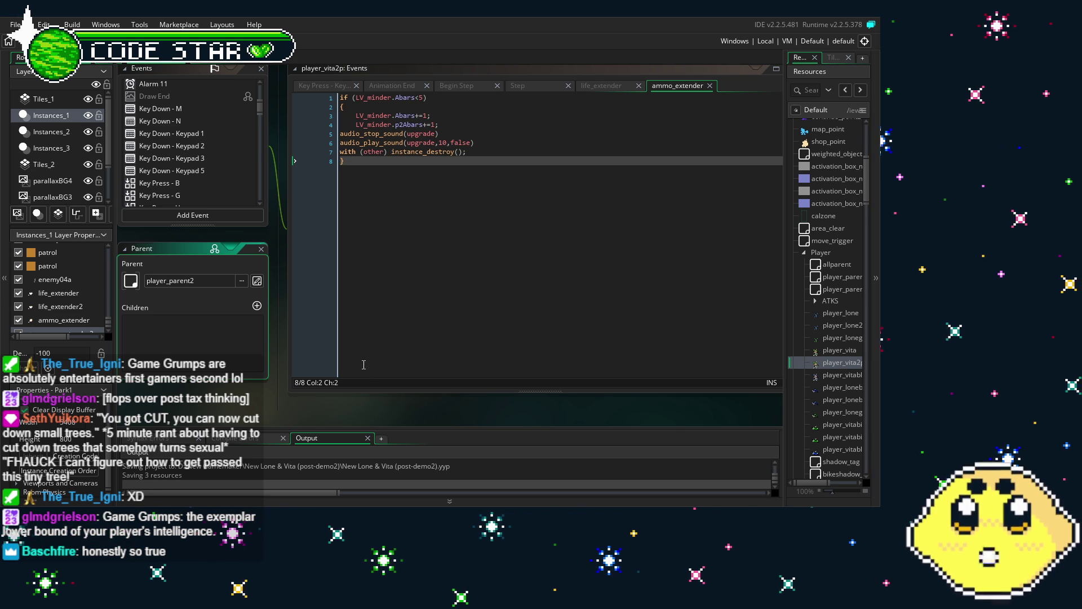
mouse_move(307, 399)
mouse_down()
mouse_move(337, 393)
mouse_move(299, 396)
mouse_up()
drag(297, 330, 313, 326)
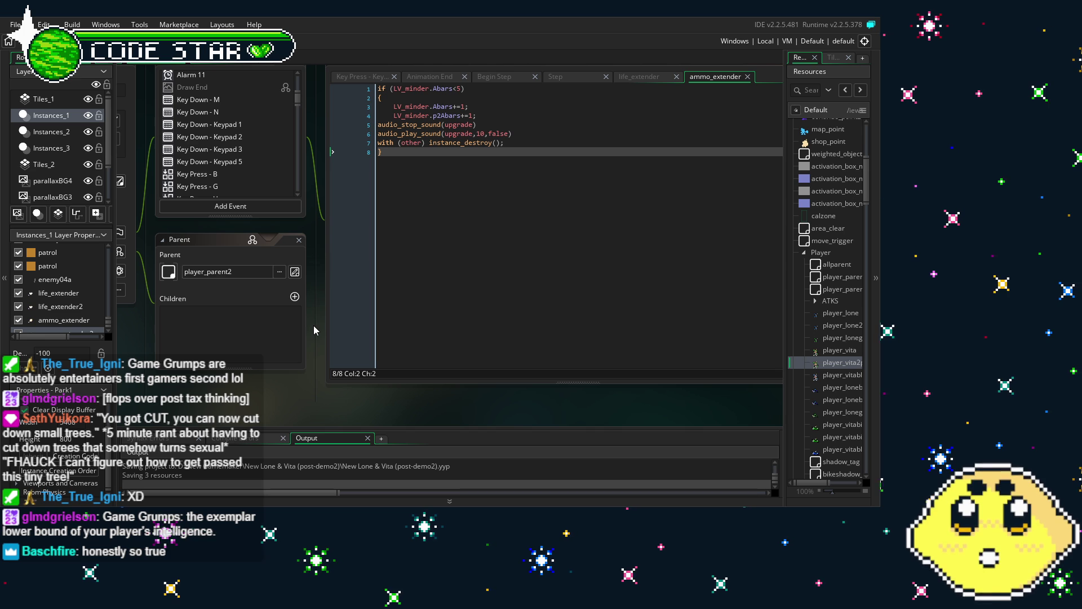
scroll(256, 173, up, 3)
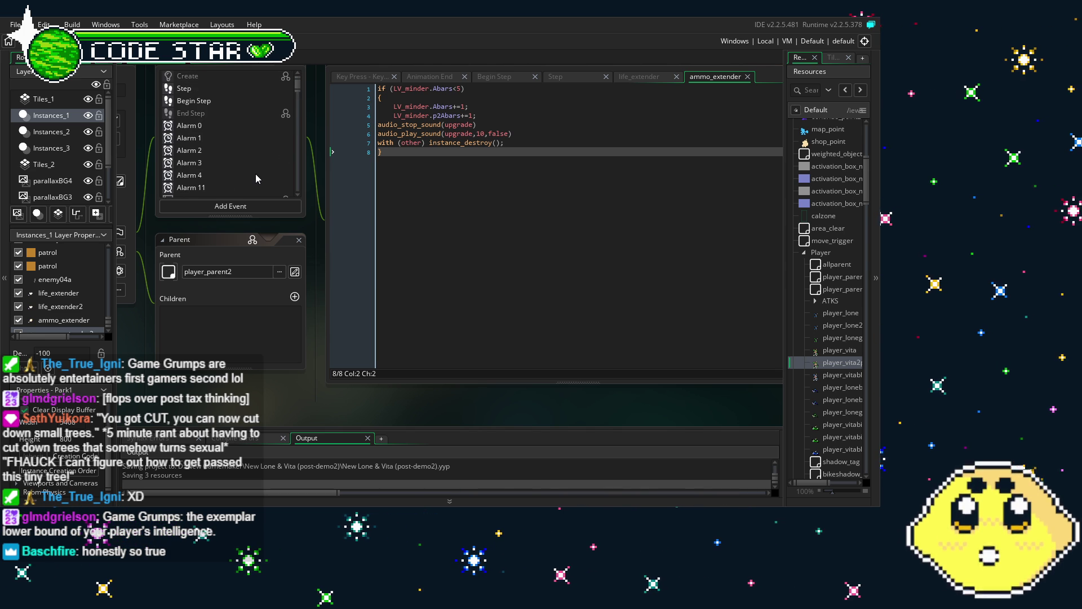
scroll(395, 231, up, 1)
drag(398, 238, 396, 236)
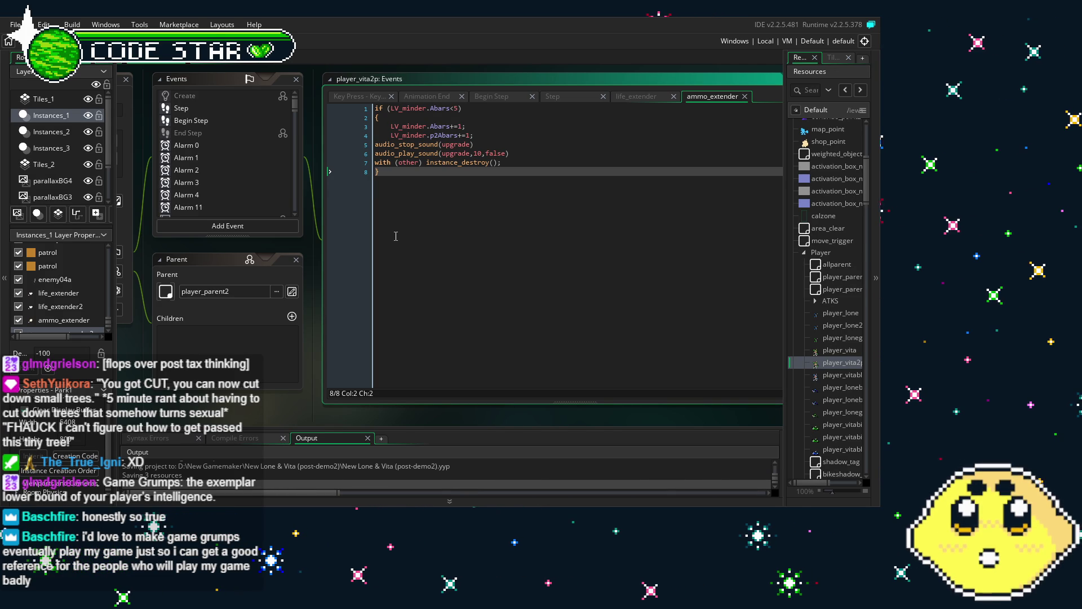
Paste the four LV_minder Apts=maxA assignments and move them inside the if block
key(Up)
key(Up)
key(Up)
key(Home)
text(LV_minder.Apts1=LV_minder.maxA; LV_minder.Apts2=LV_minder.maxA; LV_minder.p2Apts1=LV_minder.maxA; LV_minder.p2Apts2=LV_minder.maxA;)
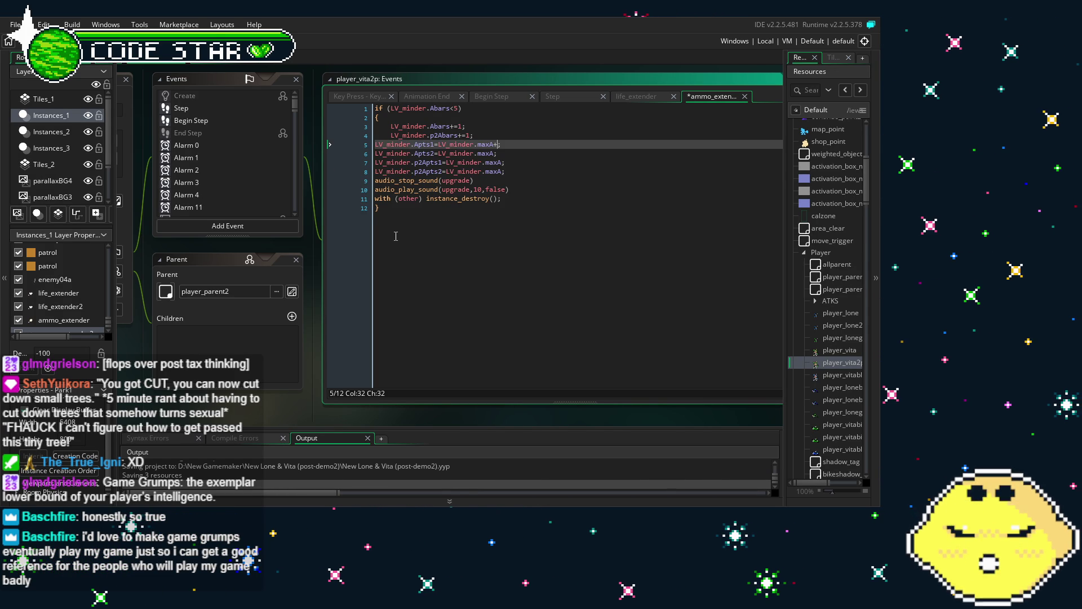
drag(505, 172, 330, 144)
key(ctrl+c)
key(Delete)
click(402, 117)
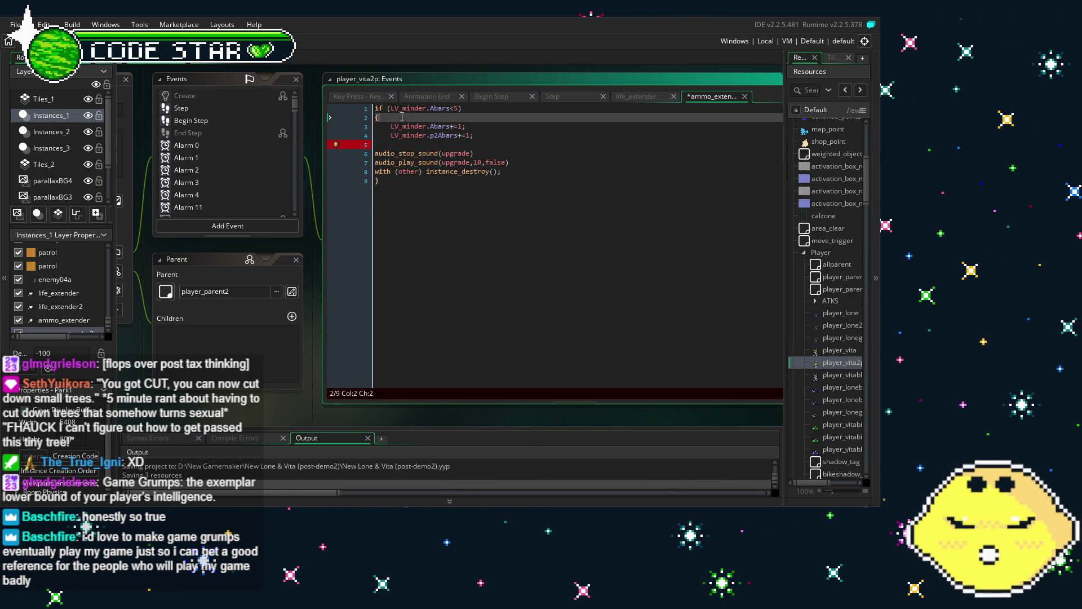
key(Return)
key(ctrl+v)
Remove the stray '+' after maxA and indent the four assignment lines evenly
click(514, 126)
key(BackSpace)
click(377, 135)
key(Tab)
click(375, 144)
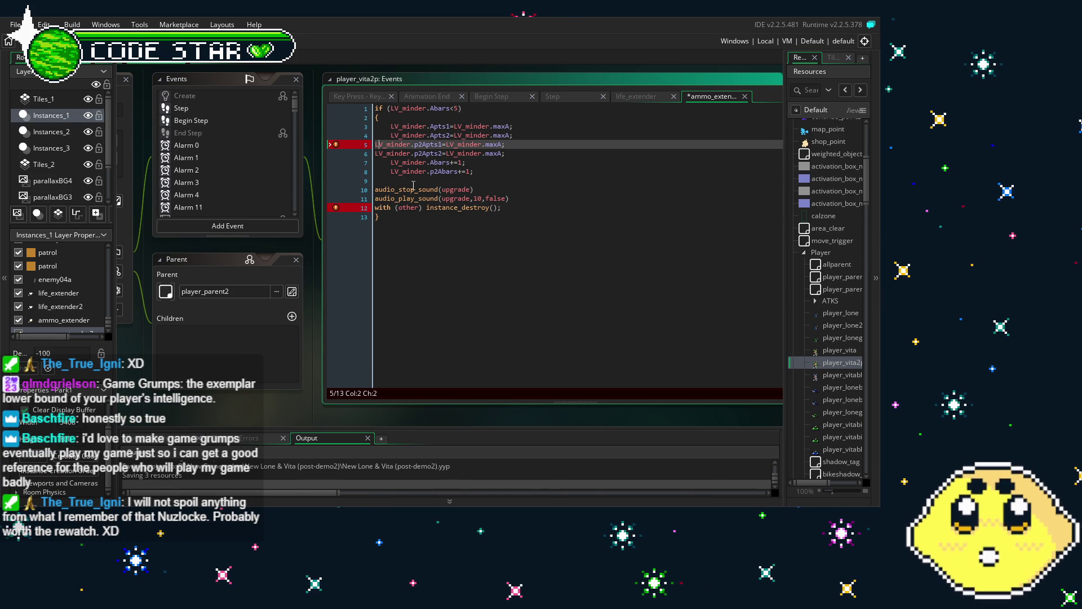
key(Tab)
key(Down)
key(Home)
key(Tab)
click(522, 344)
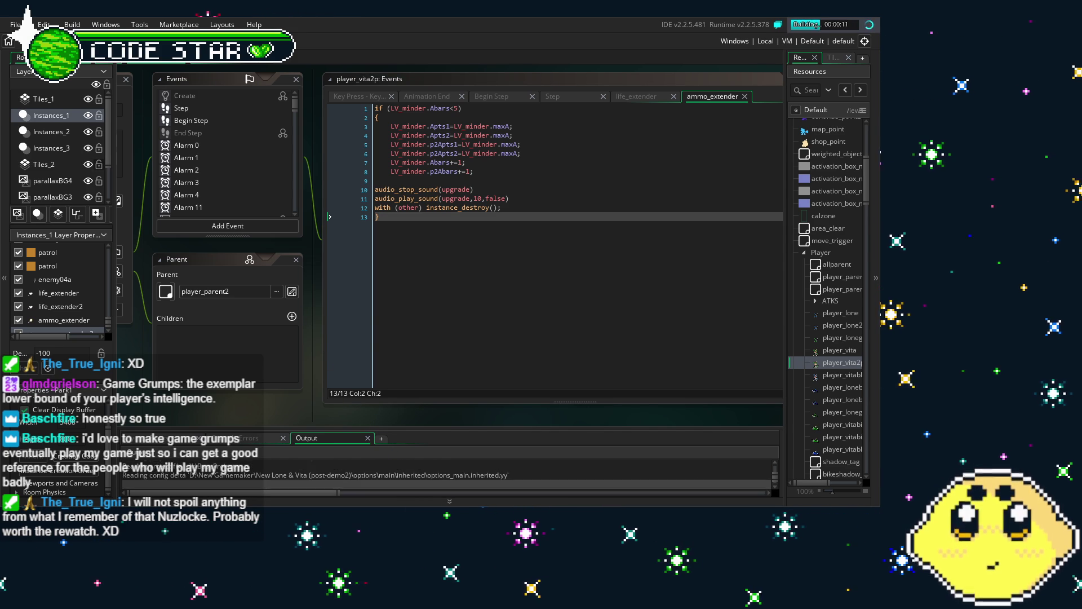
Focus the player_vita2p Events window to launch the game build
click(447, 270)
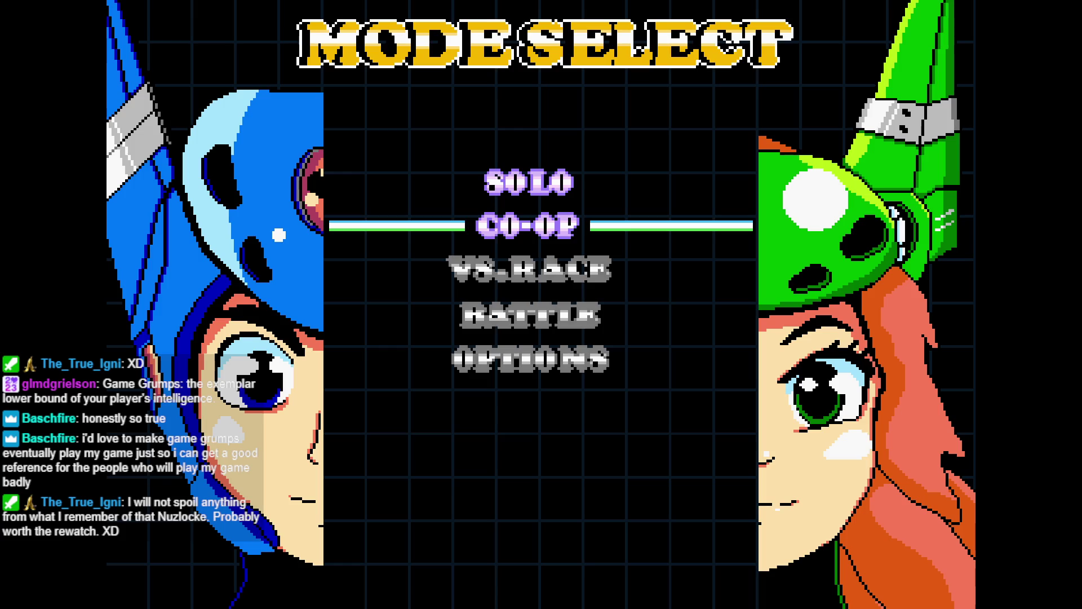
Start the CO-OP mode from the game's Mode Select screen
key(Return)
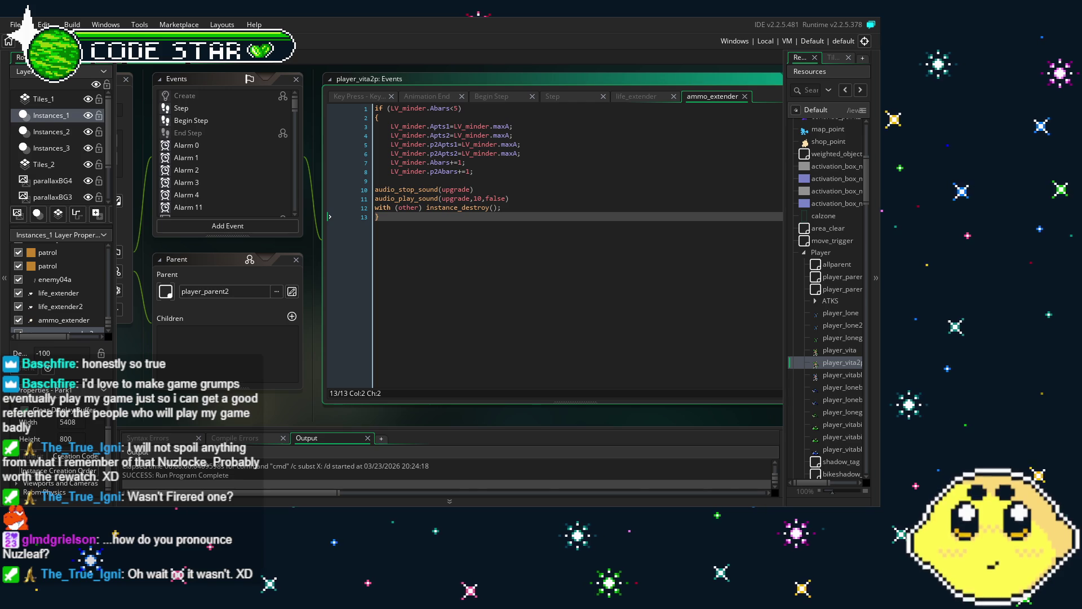
Return to the player_vita2p ammo_extender code editor
drag(265, 410, 261, 408)
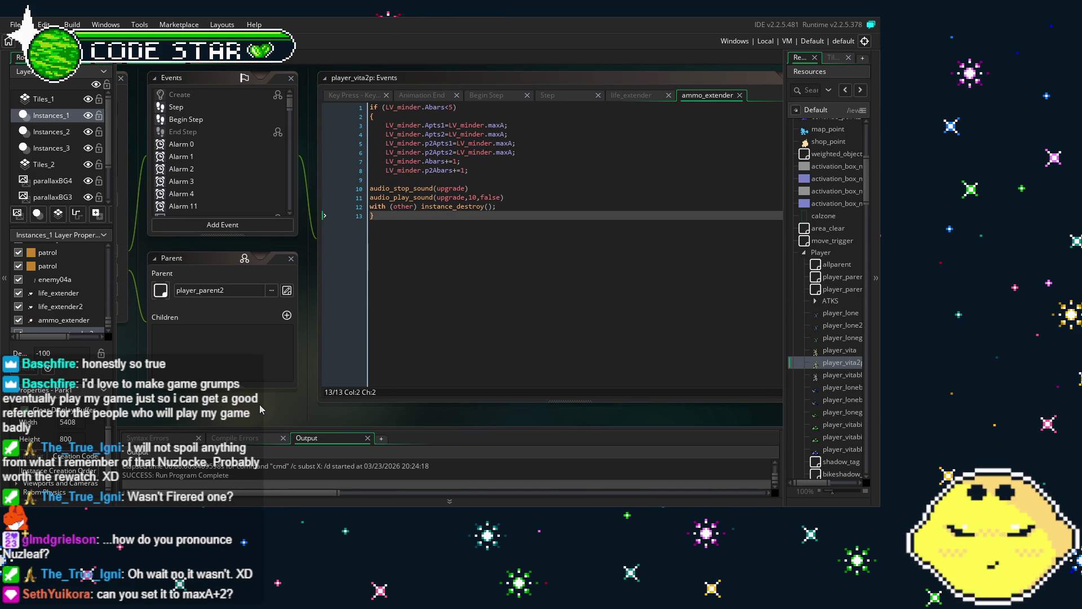
click(429, 282)
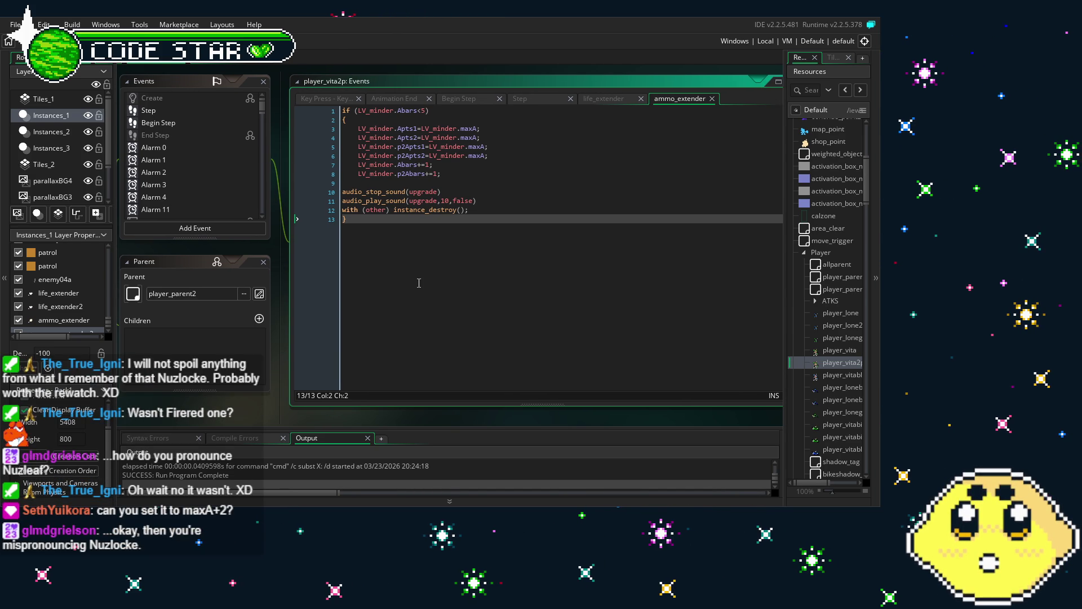
Change the four Apts assignments to LV_minder.maxA+2 and rebuild the game
click(478, 129)
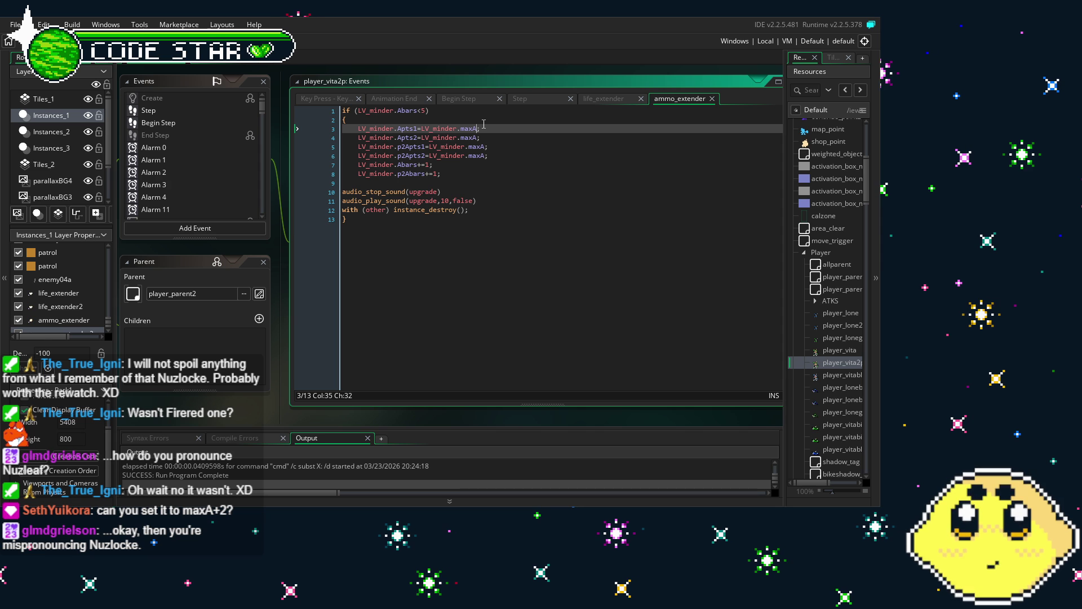
key(ctrl+space)
text(+2)
key(Down)
key(Left)
text(+2)
key(Down)
text(+2)
key(Down)
key(Left)
text(+2)
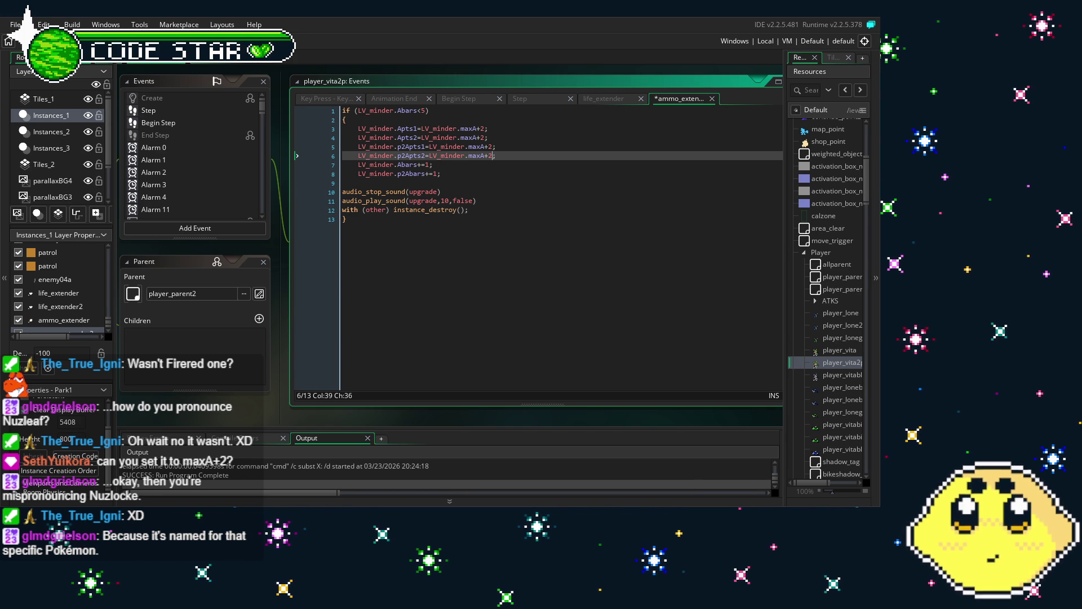
key(F5)
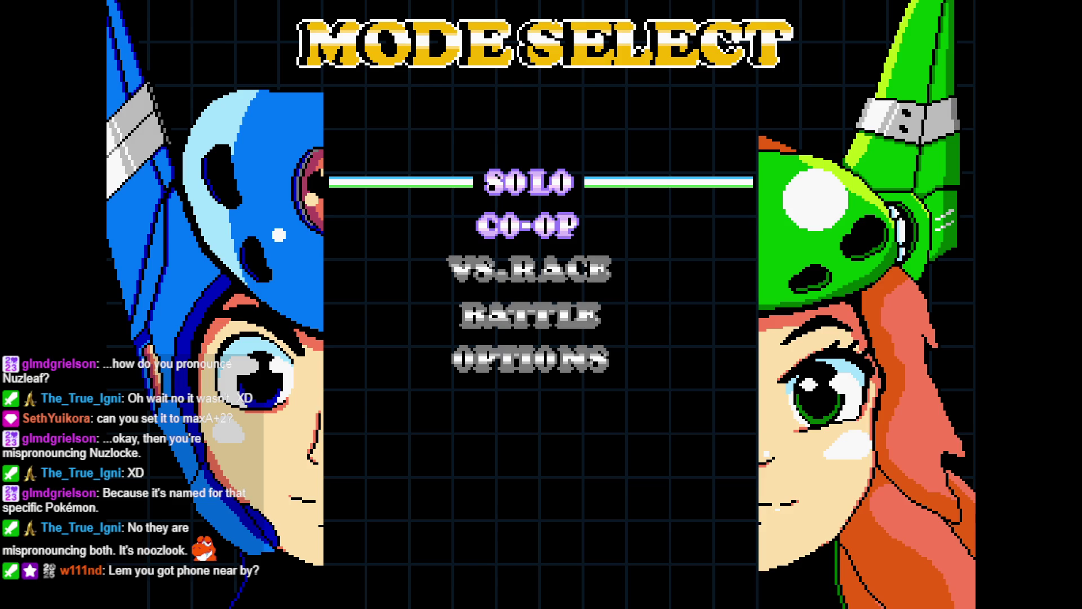
Start a CO-OP game from the menu and run player two to the right
key(Down)
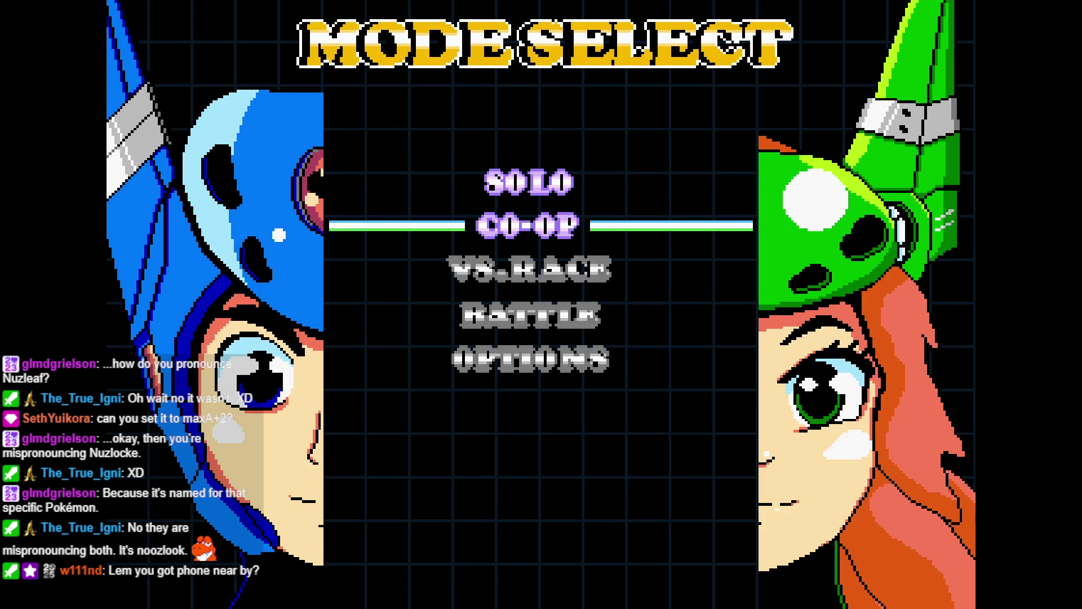
key(Return)
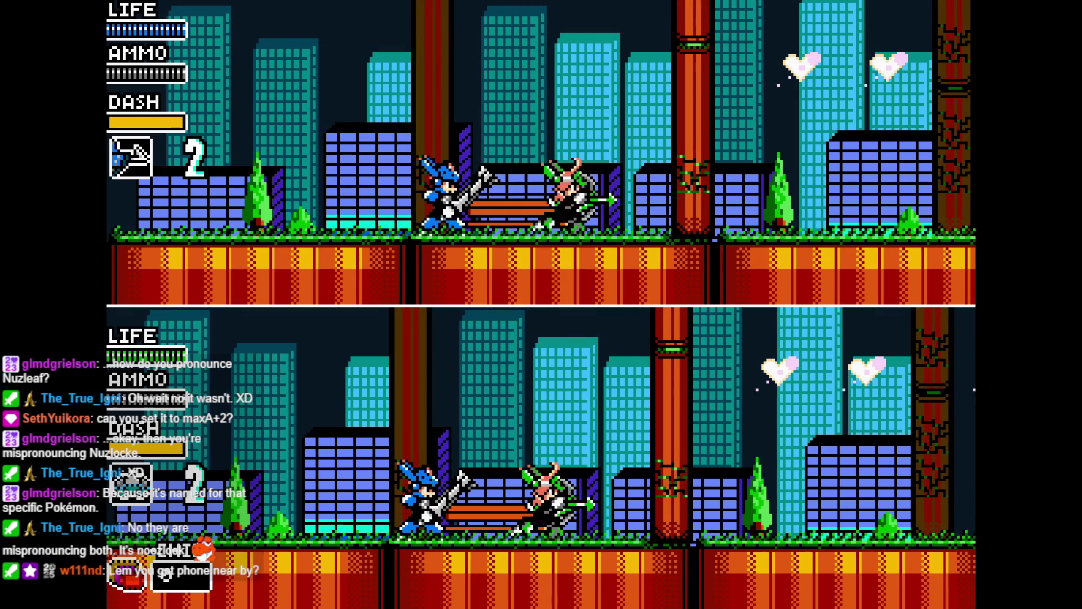
key(Right)
key(Right)
key(Right)
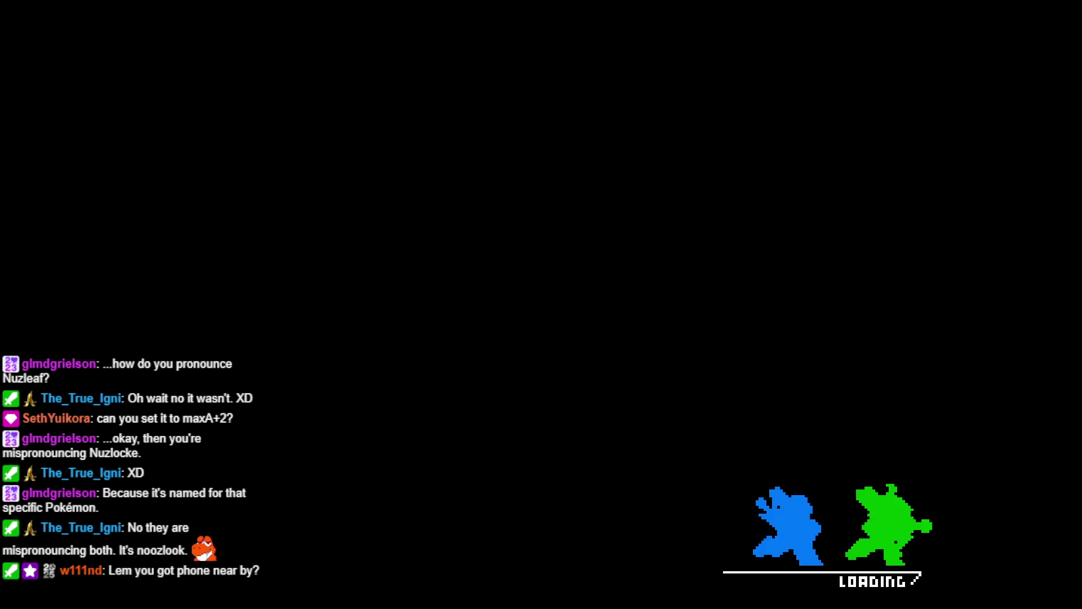
Start CO-OP again and move player two right with a shot, then back left
key(Down)
key(Return)
key(Right)
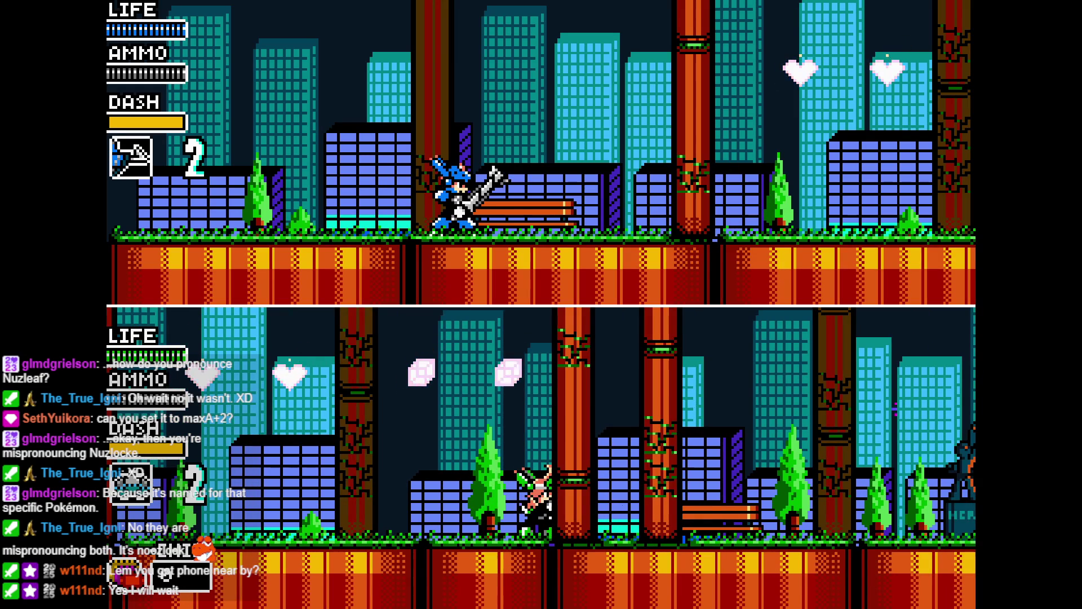
key(Left)
key(Left)
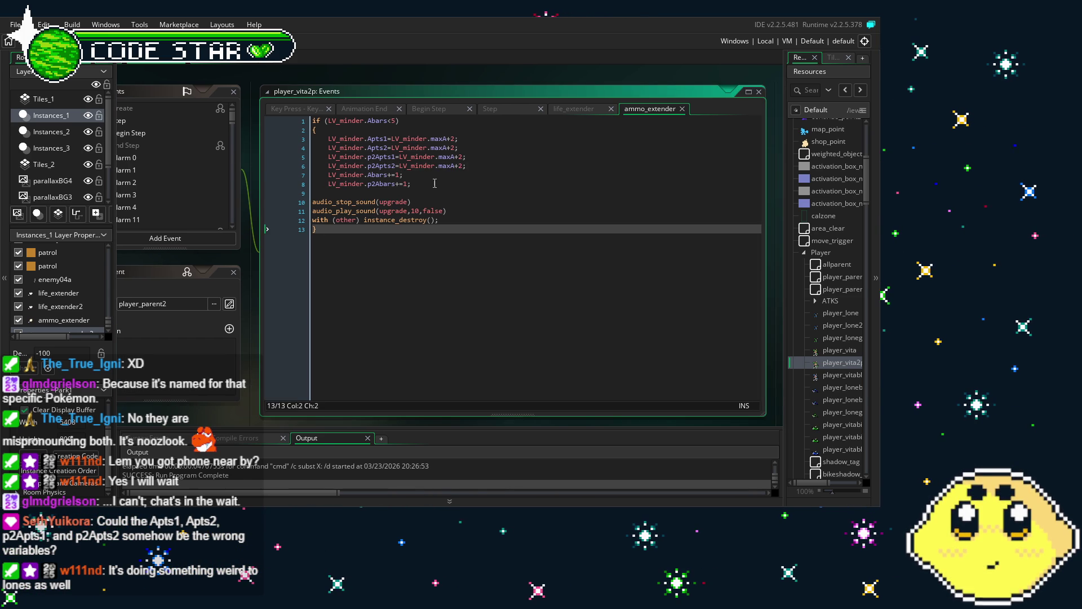
click(435, 183)
click(466, 166)
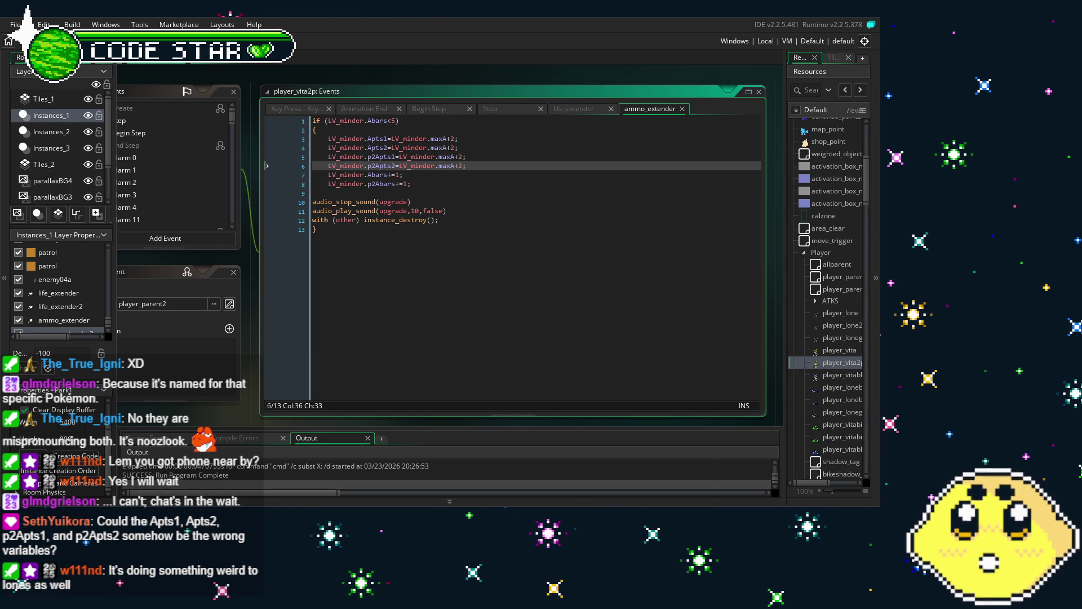
click(300, 326)
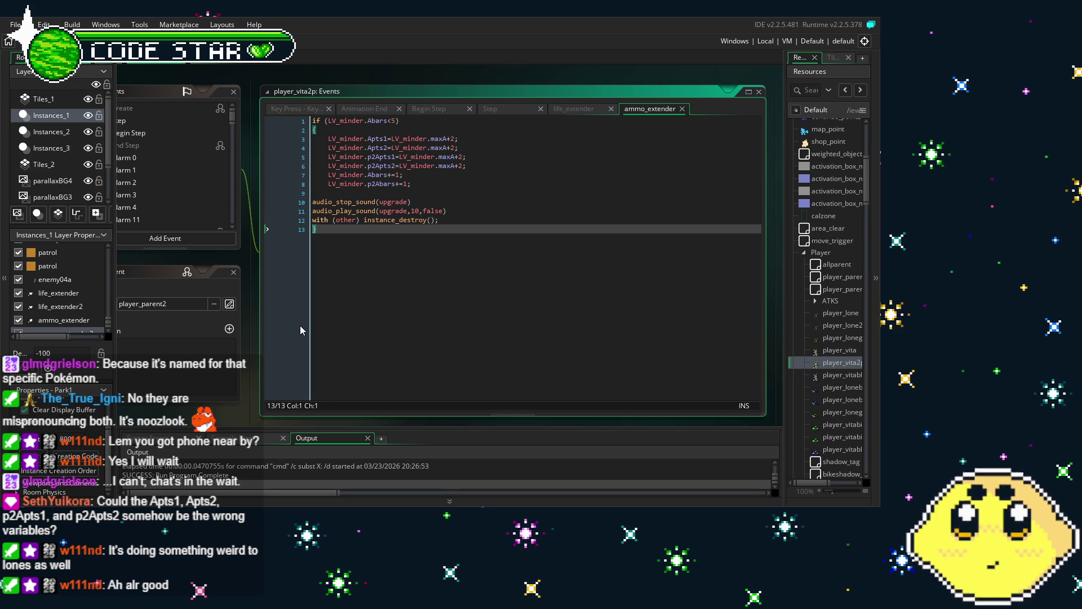
key(End)
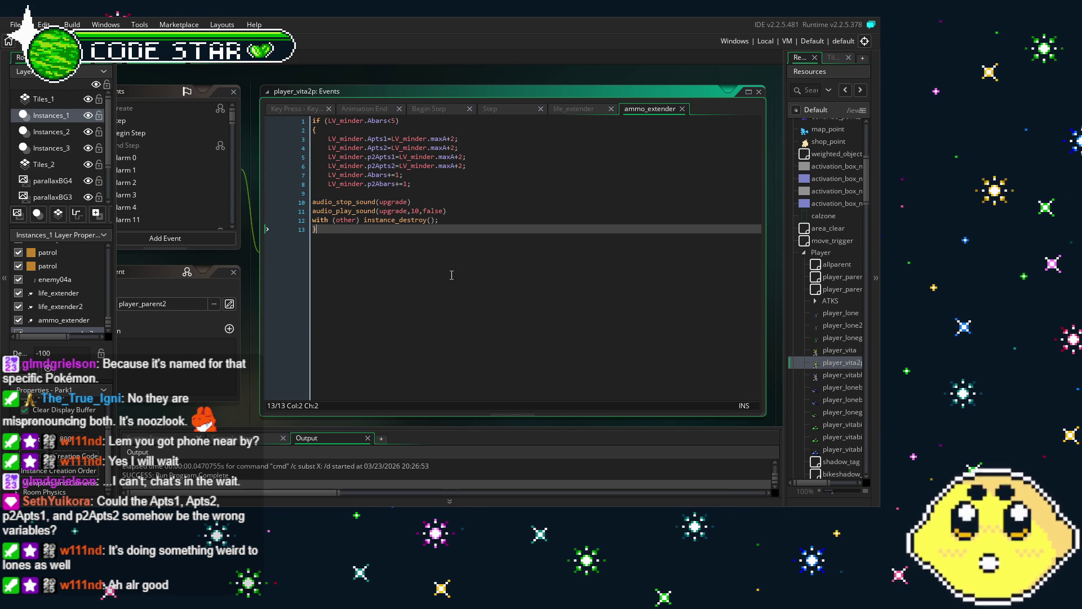
click(462, 156)
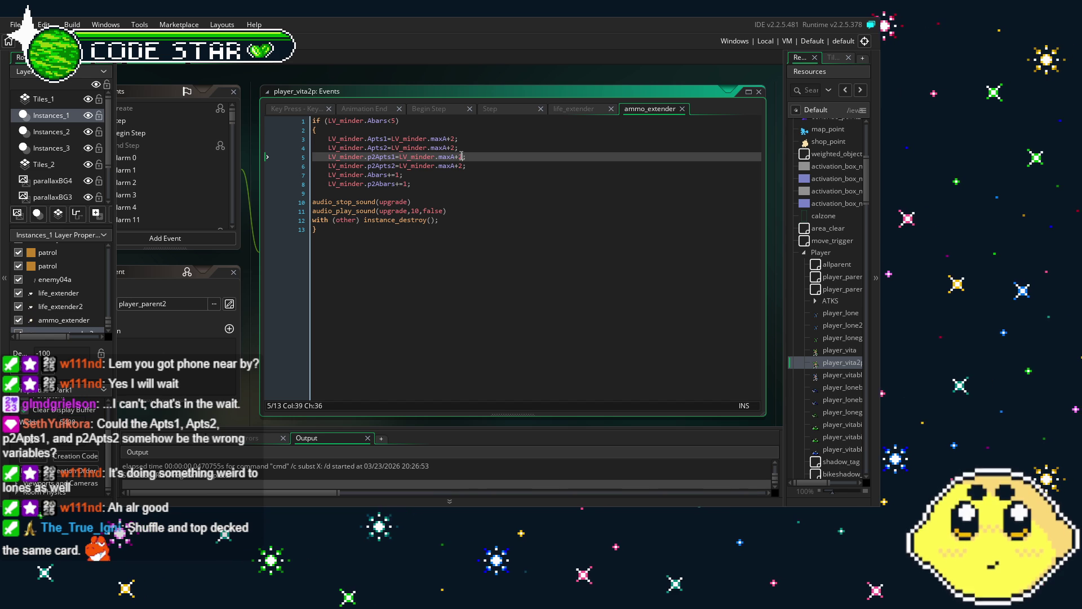
Strip the +2 from the ammo refill values on lines 5 and 3
key(BackSpace)
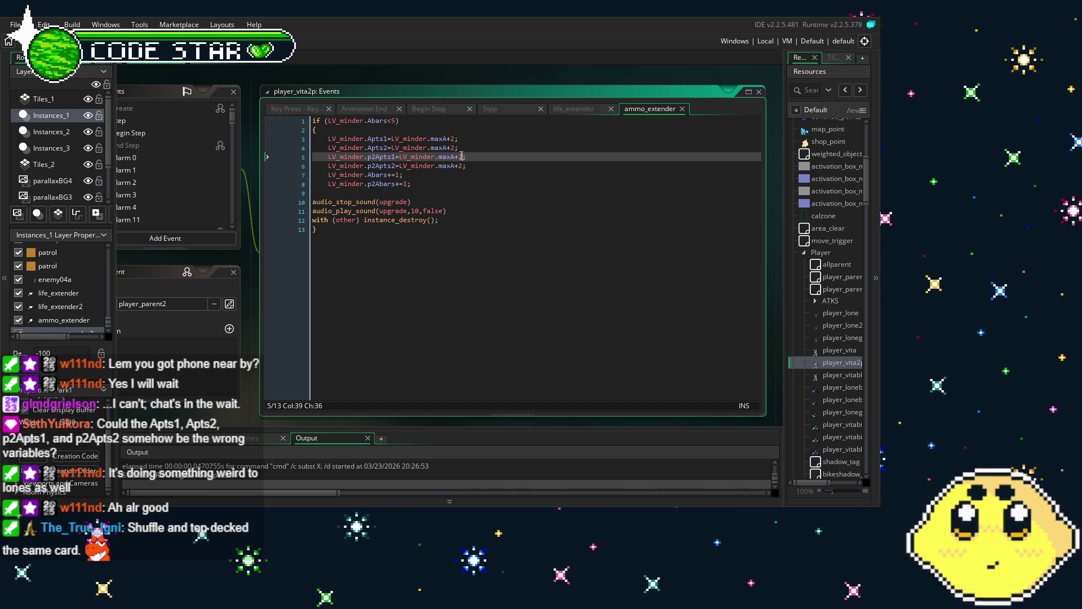
key(BackSpace)
click(485, 138)
key(Left)
key(BackSpace)
key(BackSpace)
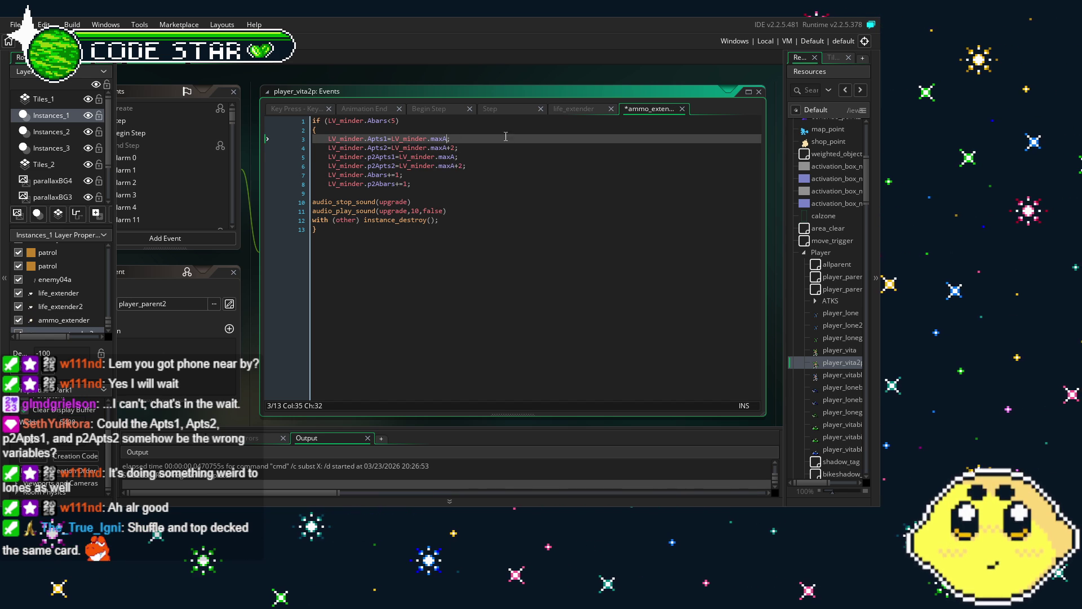
Strip the +2 from lines 4 and 6, then select the four refill lines 3–6
key(Down)
key(Right)
key(Right)
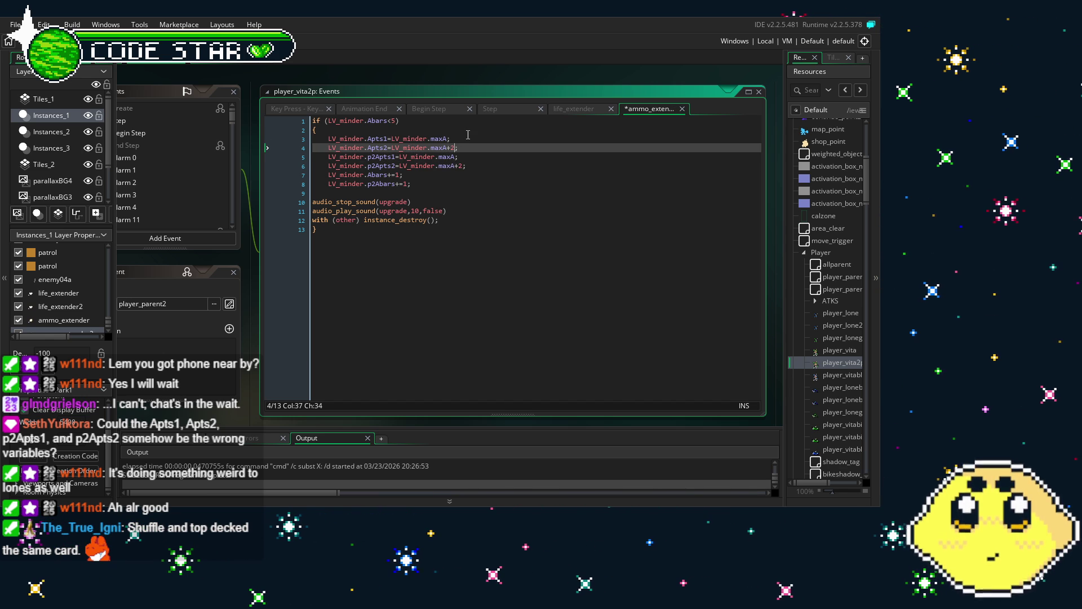
key(BackSpace)
key(BackSpace)
key(Down)
key(Down)
key(Right)
key(Right)
key(Right)
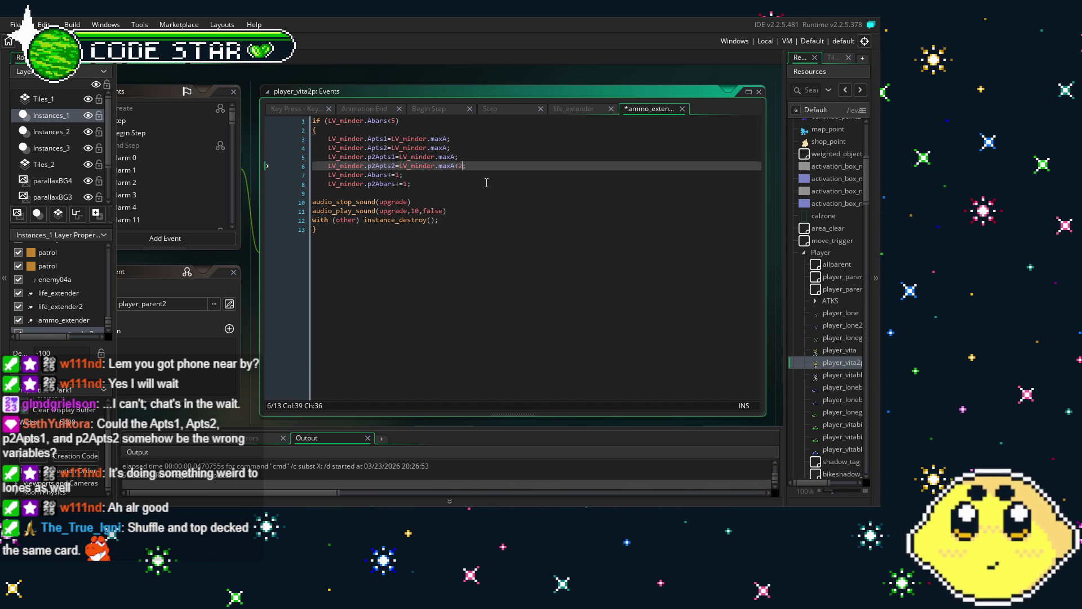
key(BackSpace)
key(BackSpace)
click(484, 230)
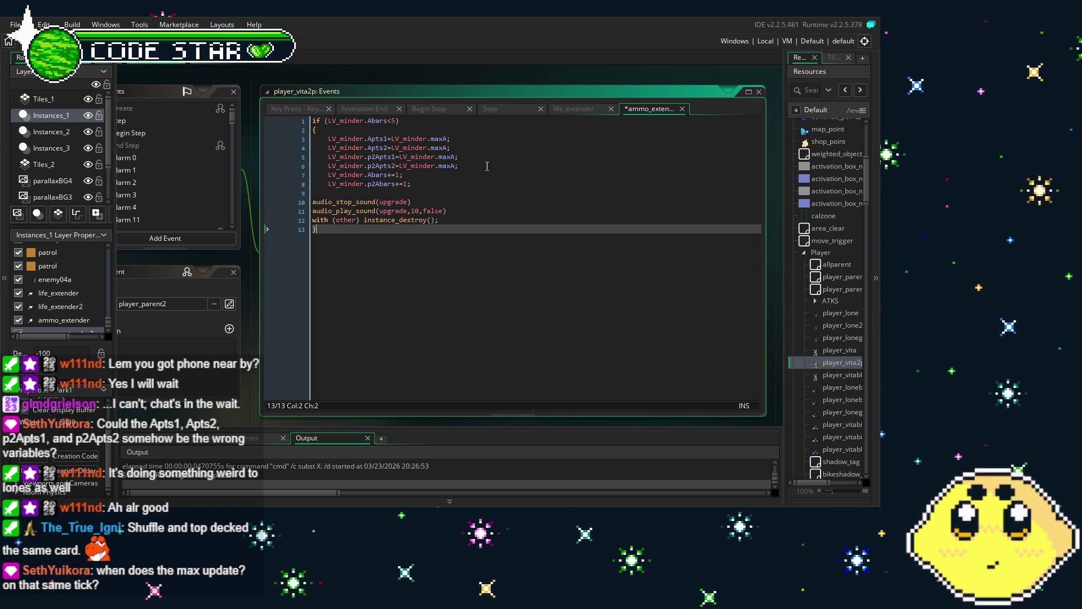
drag(465, 164, 334, 139)
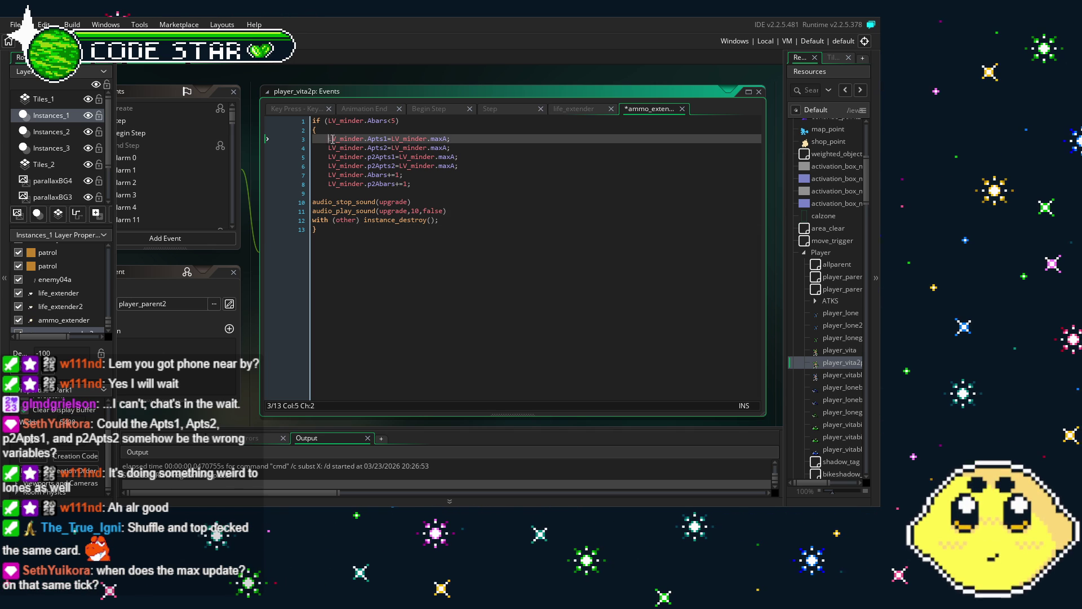
Move the four Apts refill lines below the Abars+=1 bar increments
drag(328, 139, 450, 148)
shift+click(458, 166)
key(BackSpace)
key(Delete)
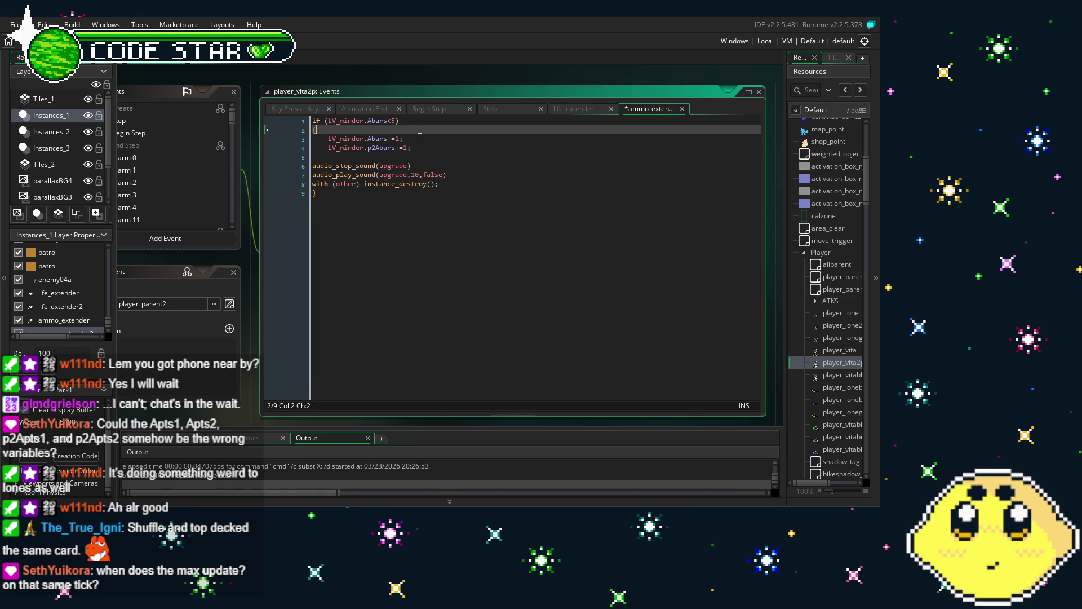
click(420, 138)
key(ctrl+z)
key(ctrl+z)
click(510, 315)
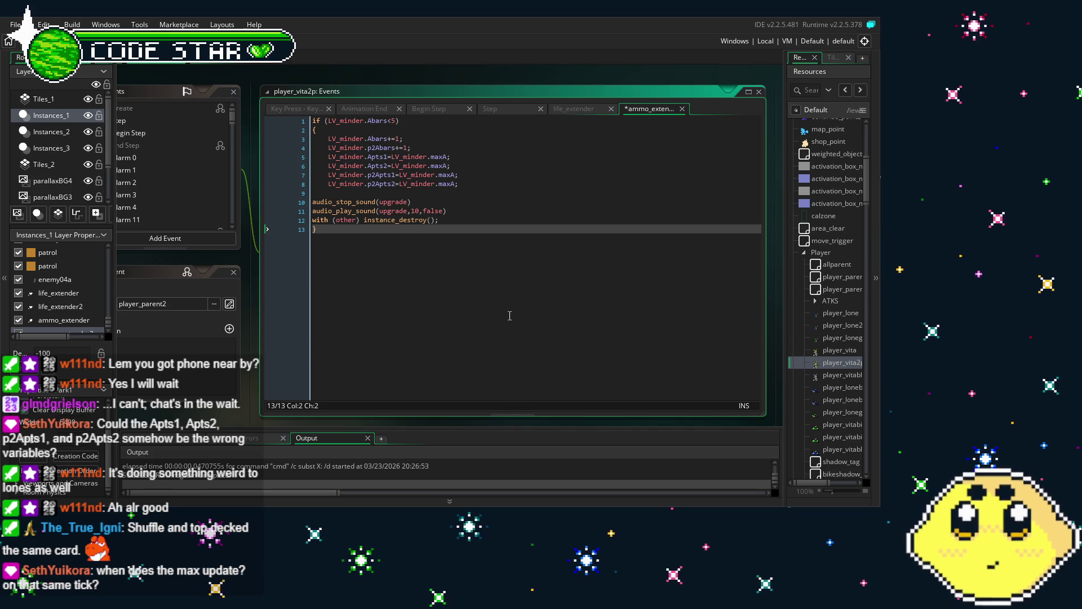
Append +2 to the Apts refill values so they read maxA+2
click(445, 156)
text(+2)
key(Down)
text(+2)
key(Down)
text(+2)
key(Down)
Strip the +2 from the p2Apts2 and p2Apts1 refills, leaving plain maxA
key(Left)
text(+2)
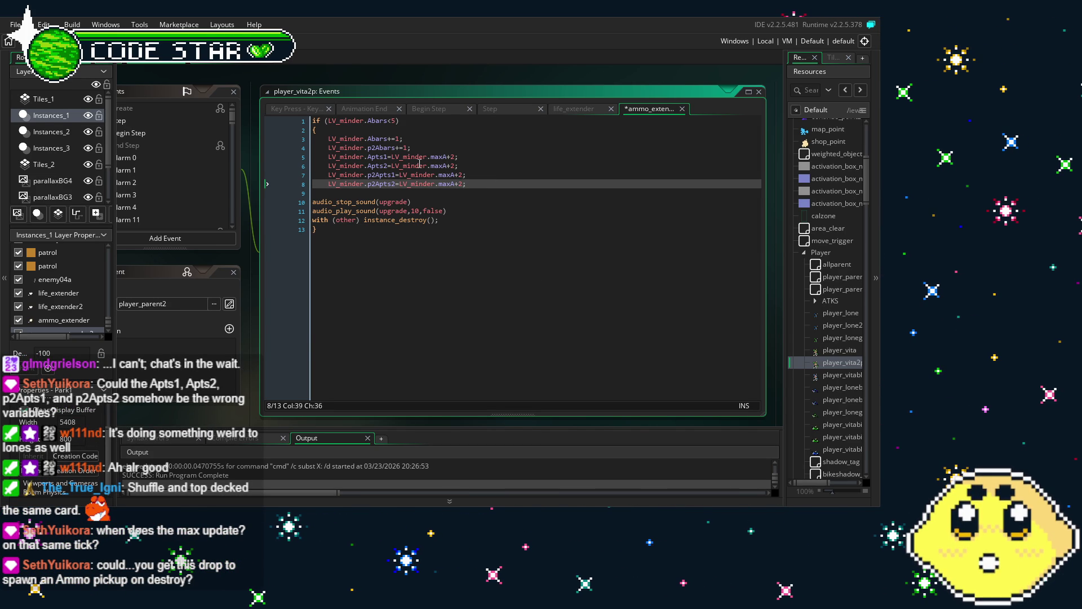
key(BackSpace)
key(BackSpace)
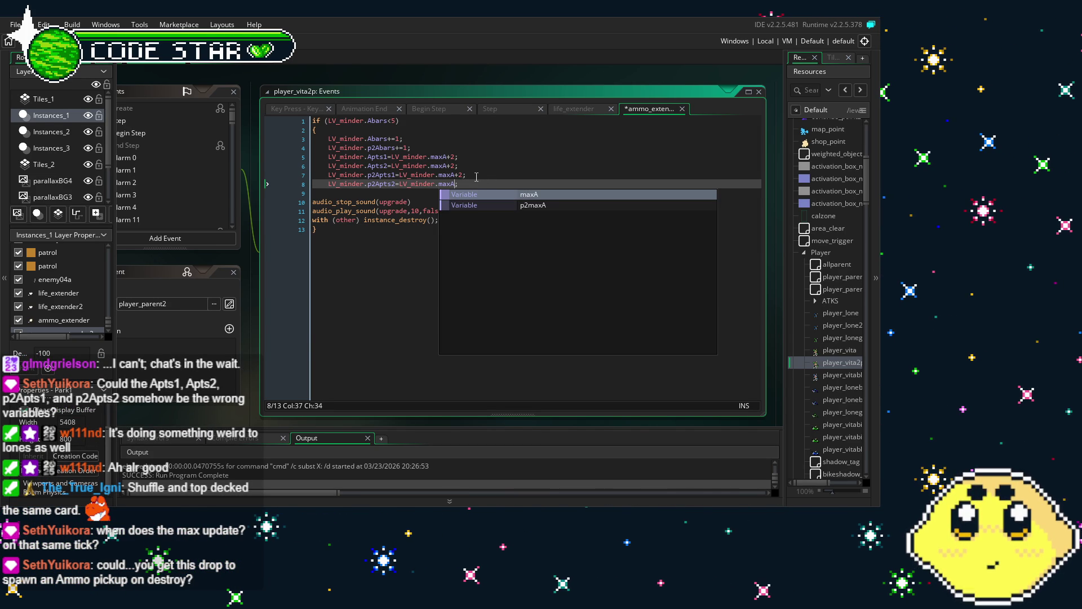
click(468, 173)
key(Left)
key(BackSpace)
key(BackSpace)
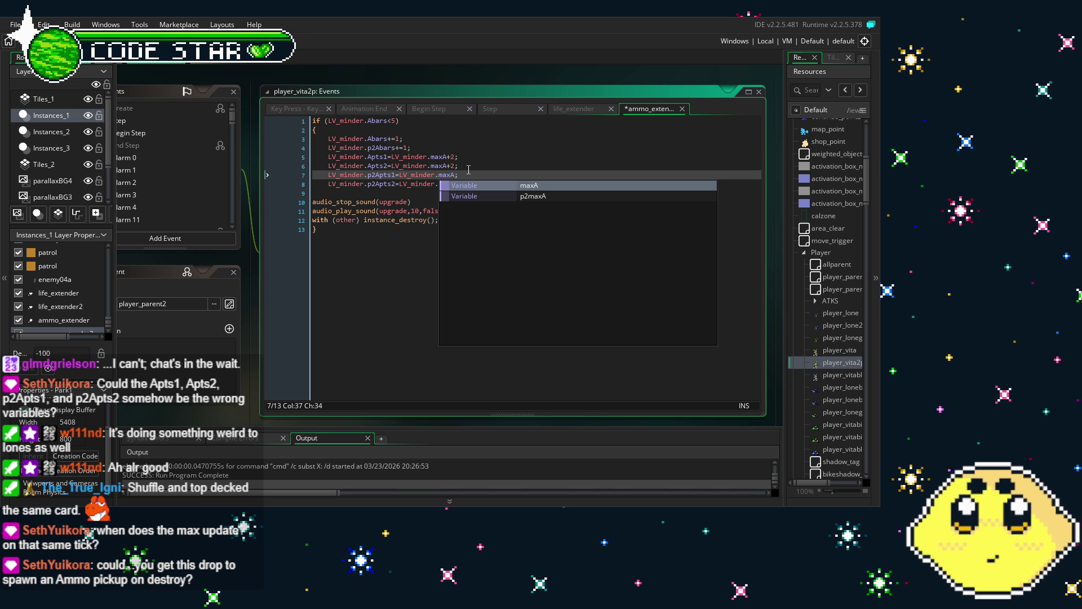
Strip the +2 from the Apts2 and Apts1 refills as well
key(Escape)
key(Up)
key(BackSpace)
key(BackSpace)
key(Up)
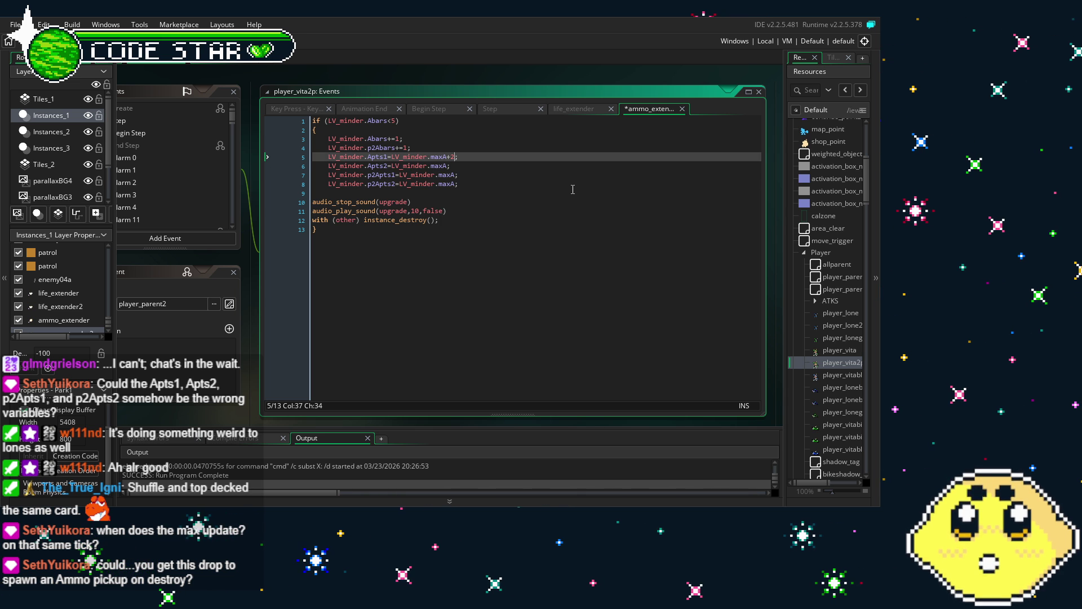
key(BackSpace)
key(BackSpace)
click(344, 280)
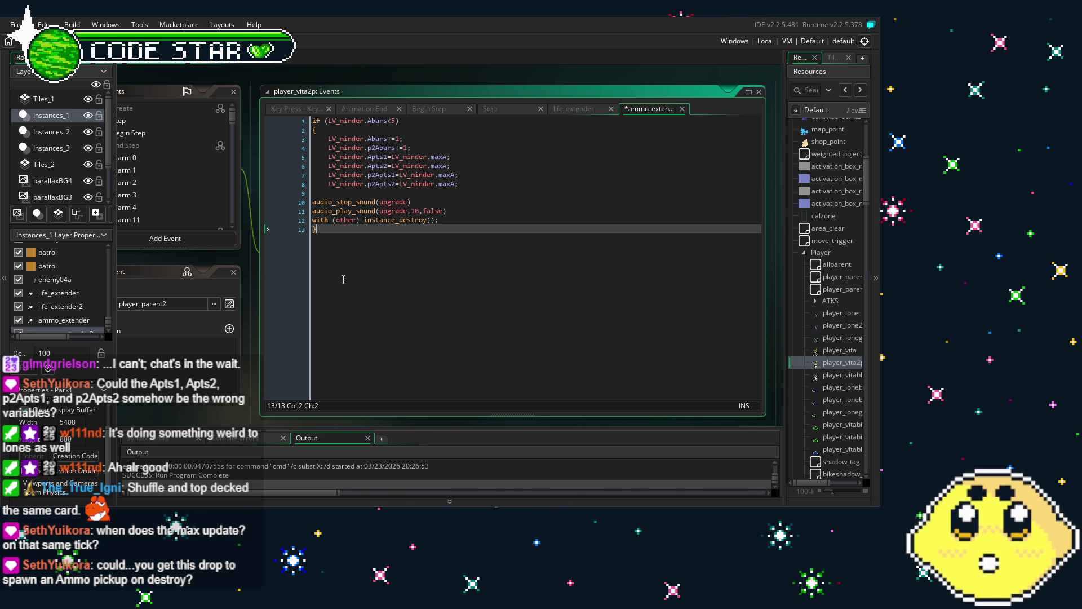
scroll(402, 305, left, 2)
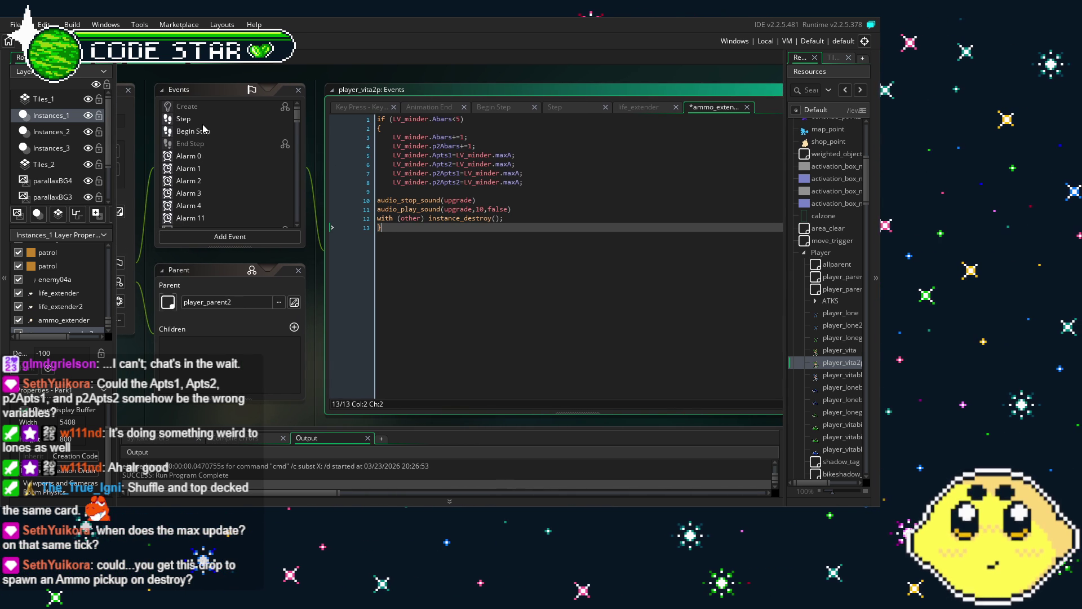
Add a Destroy event to player_vita2p and type instance_create_depth(x+0,y+0,-10000, …)
click(231, 237)
click(253, 255)
key(ctrl+a)
text(INSTAN)
key(BackSpace)
key(BackSpace)
key(BackSpace)
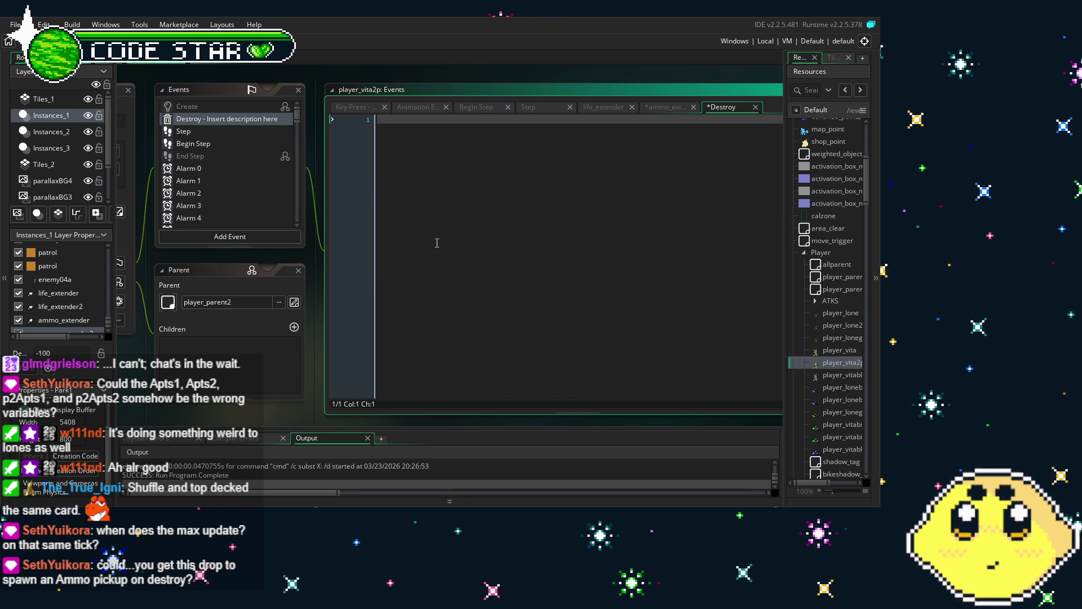
text(instance_create_d)
key(Return)
text(x+0,y+)
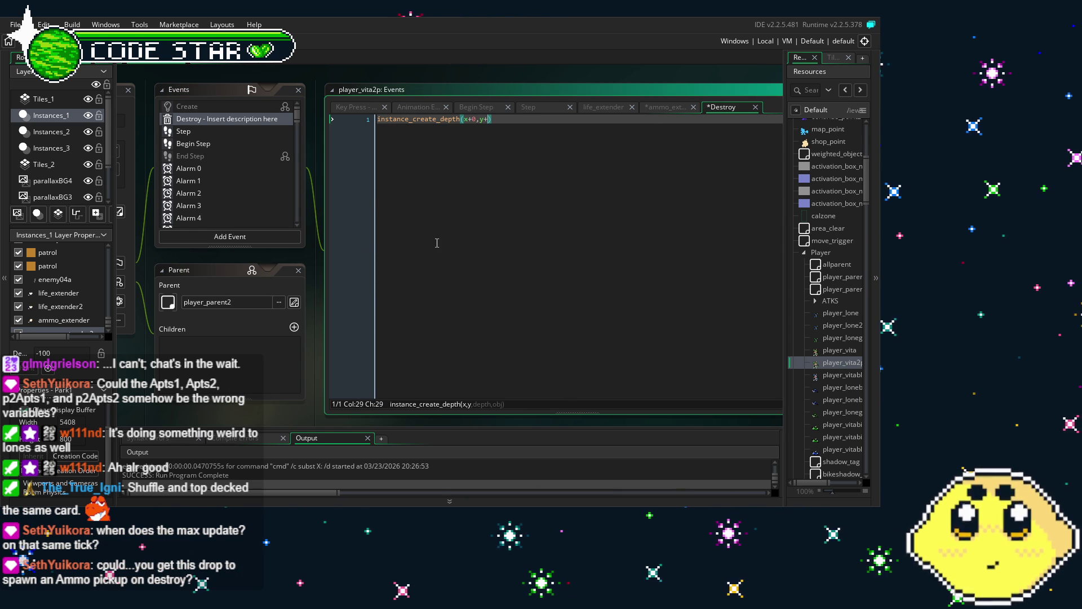
text(0,-10000,)
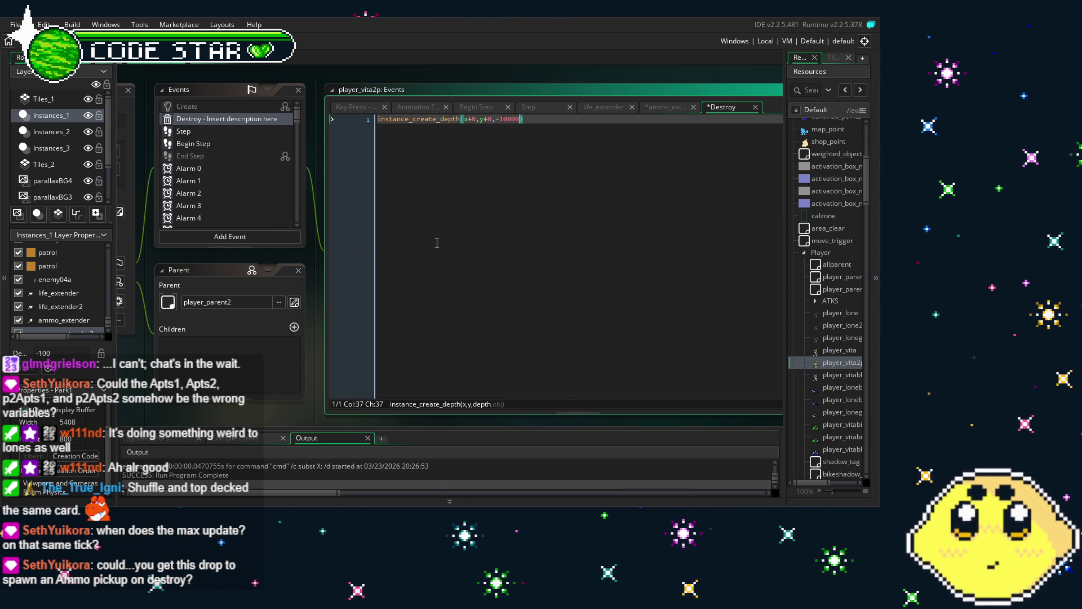
text(ammo)
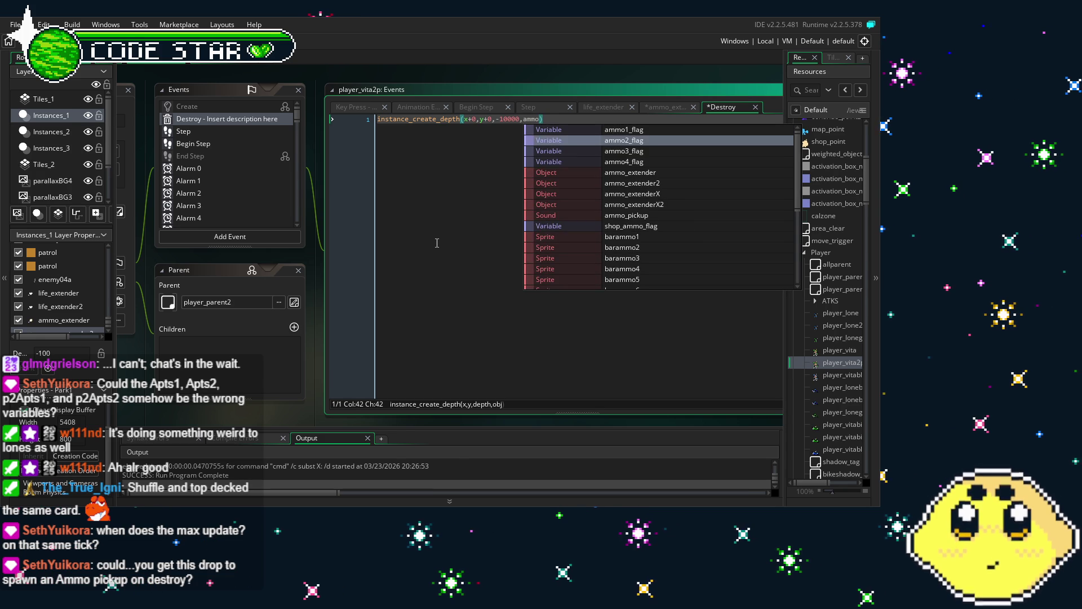
Pick P_extra_ammo as the spawned object, end the line with a semicolon, and save
key(Down)
key(Down)
key(Down)
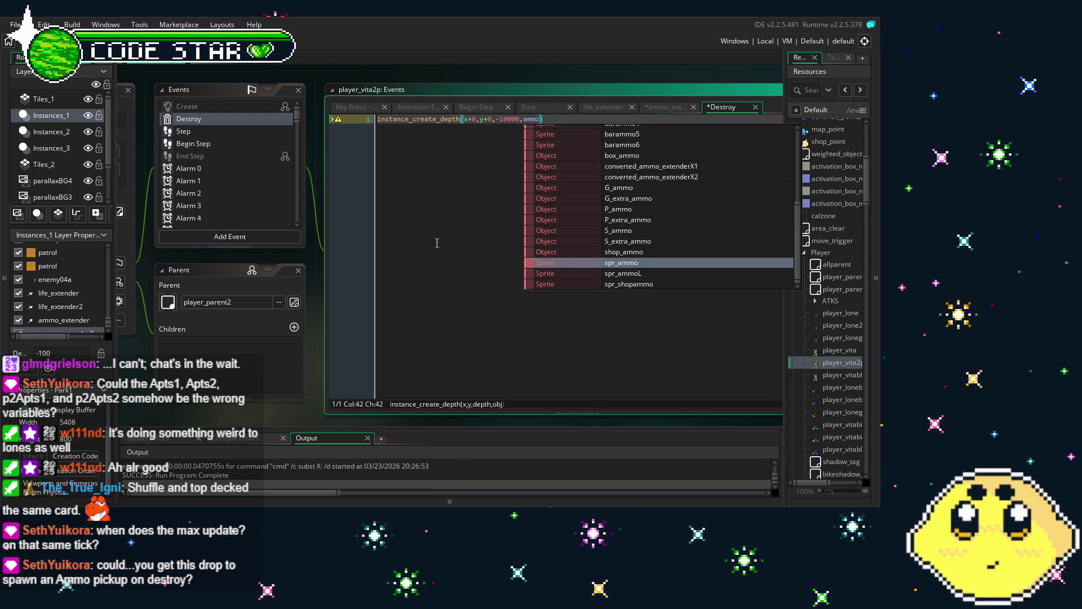
key(Up)
key(Up)
key(Up)
key(Down)
key(Return)
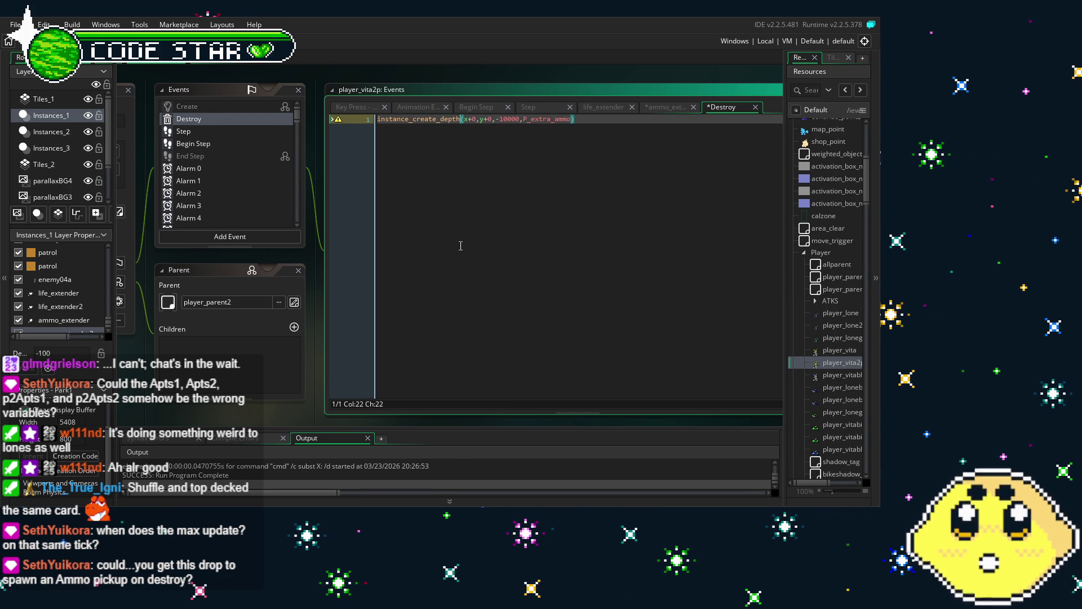
click(598, 125)
text(;)
key(ctrl+s)
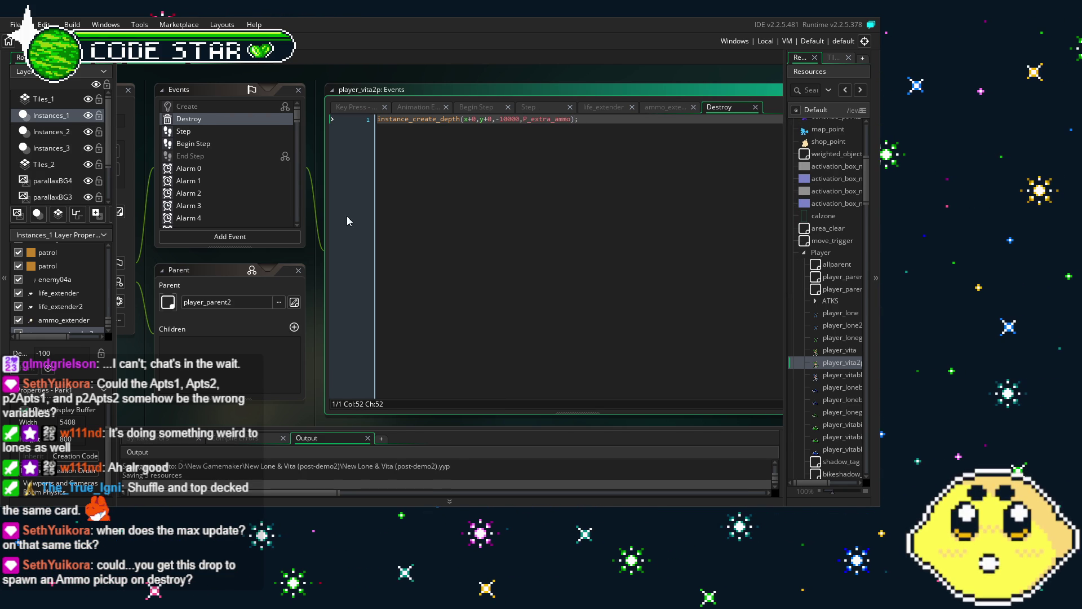
Build and run the game, start CO-OP, and walk player two right and left along the street
key(F5)
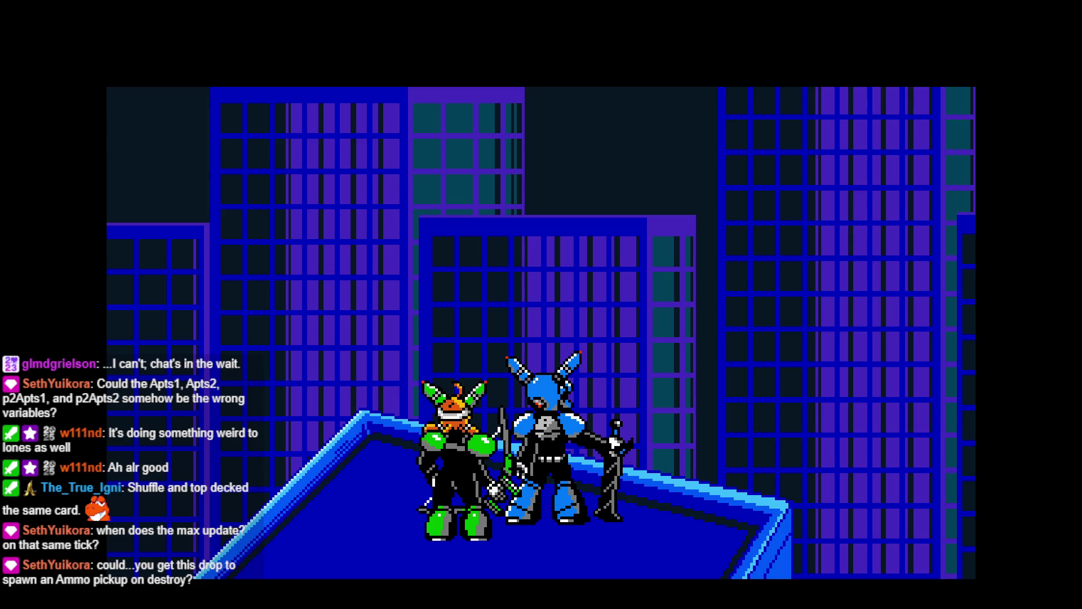
key(Return)
key(Down)
key(Return)
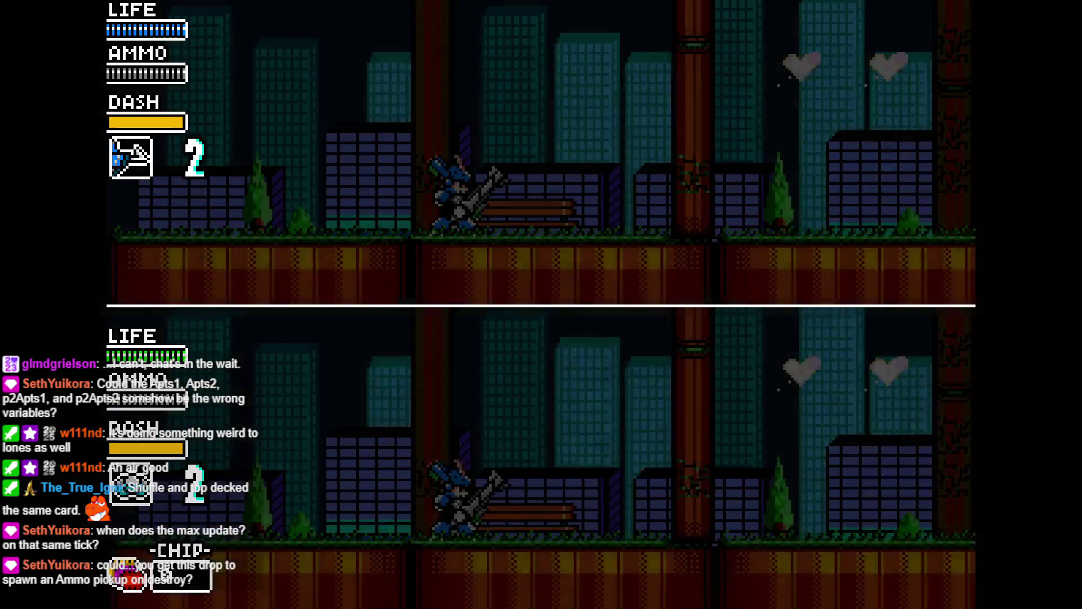
key(Right)
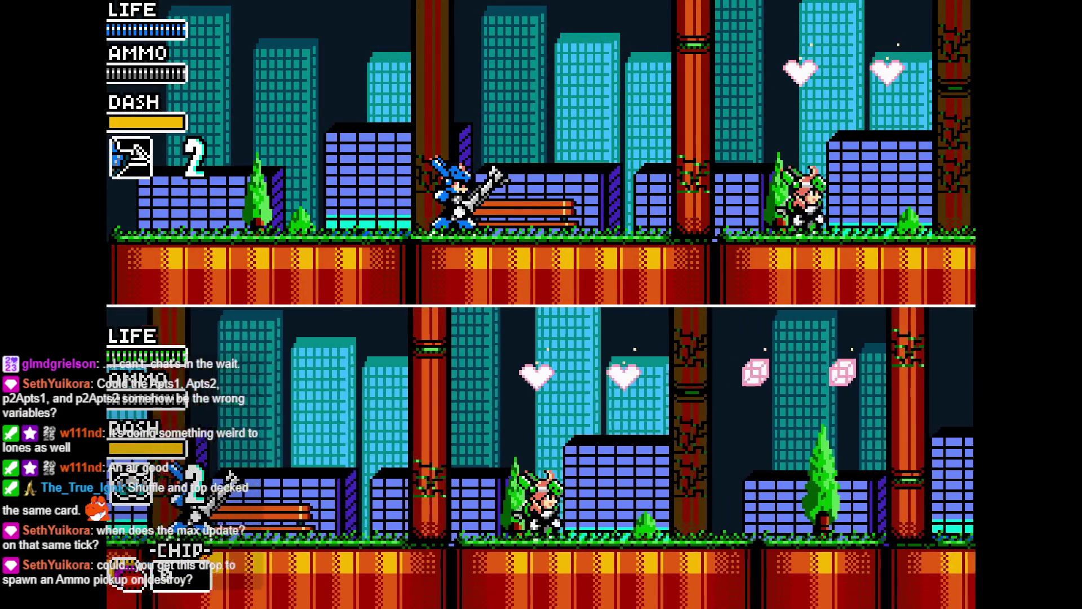
key(Right)
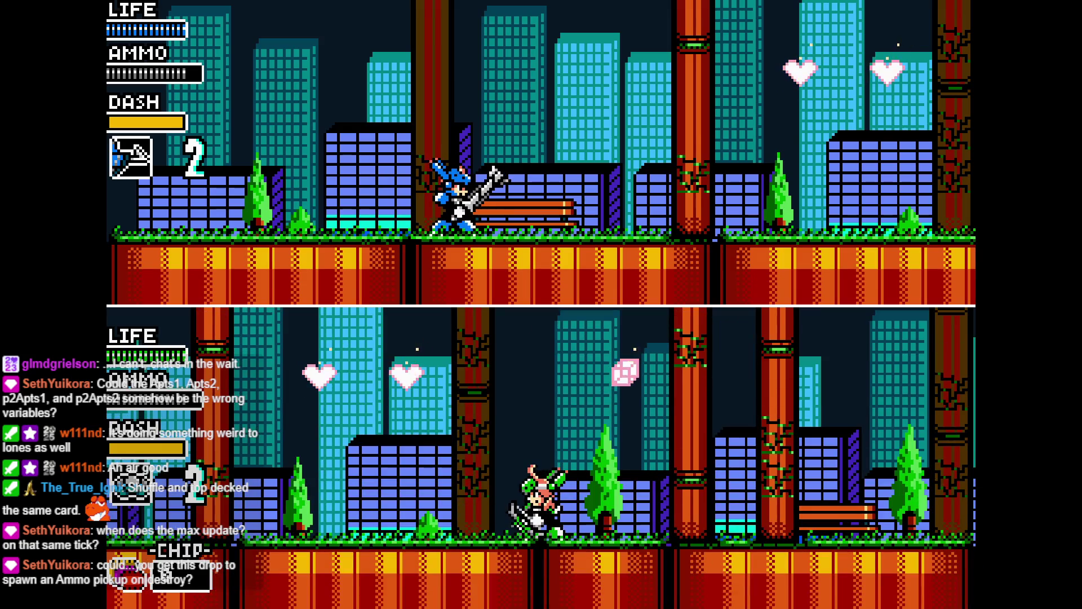
key(Right)
key(Left)
key(Left)
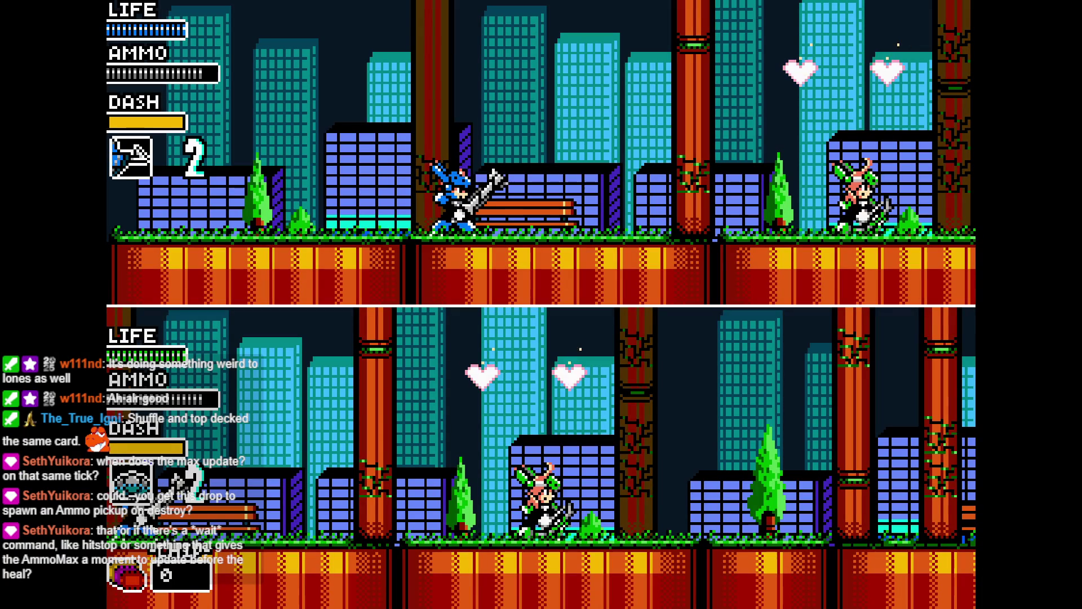
Close the game and duplicate the P_extra_ammo spawn line into four lines
key(Escape)
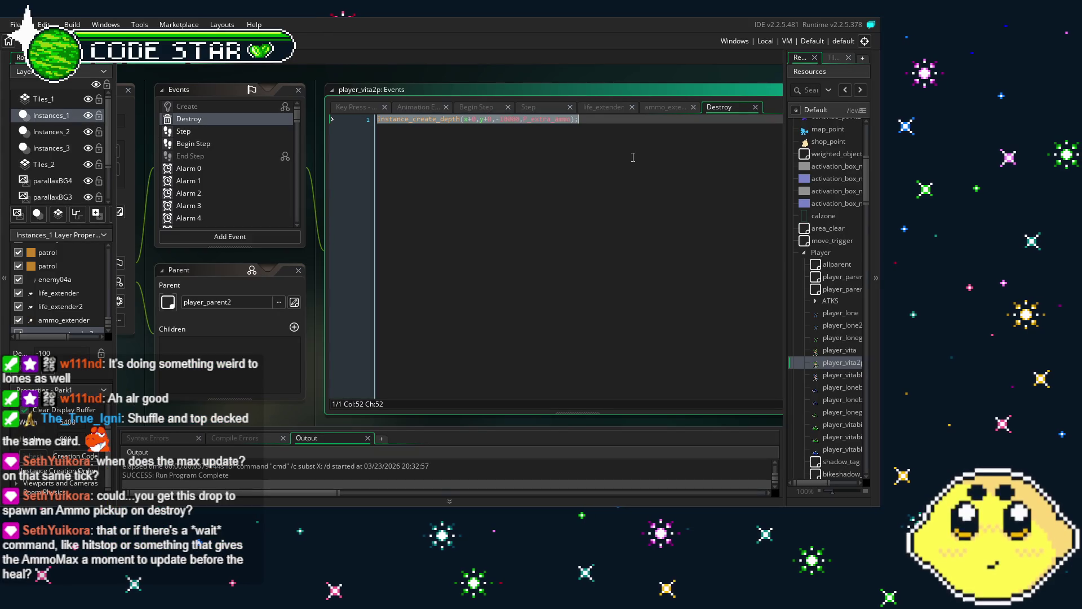
key(ctrl+c)
key(End)
key(Return)
key(ctrl+v)
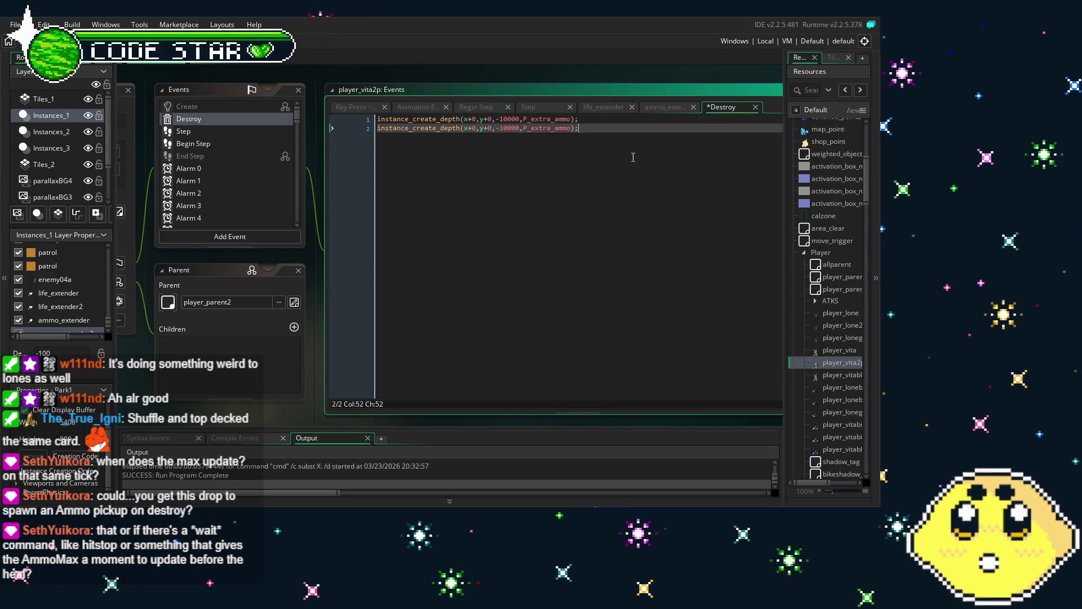
key(Return)
key(ctrl+v)
key(Return)
key(ctrl+v)
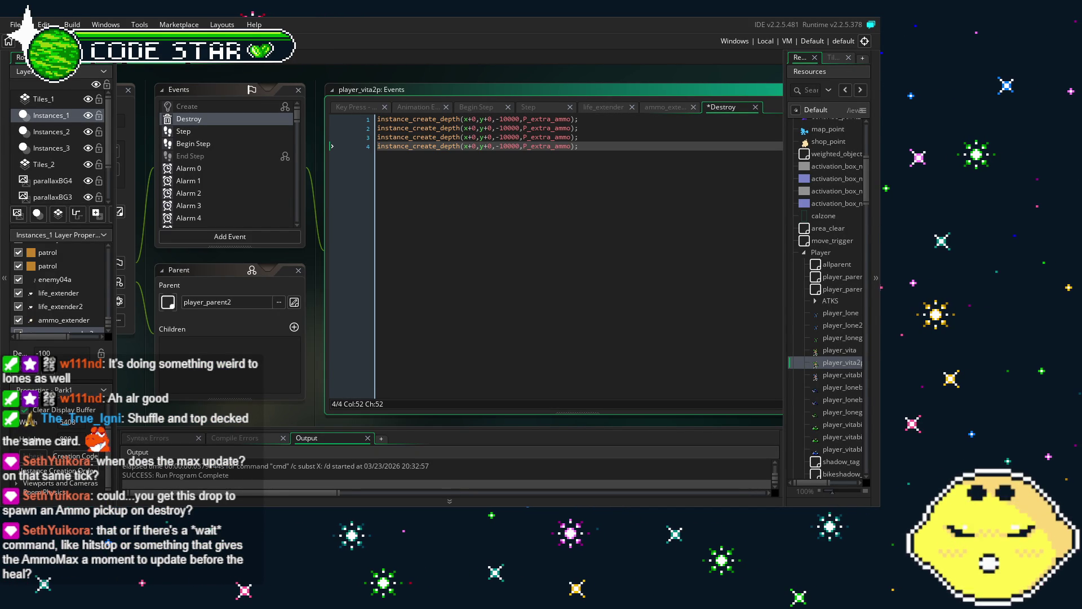
Change the copies' y offsets to y-10, y-20 and y-30, then save and run
click(492, 128)
key(BackSpace)
key(BackSpace)
text(-10)
key(Down)
key(Left)
key(BackSpace)
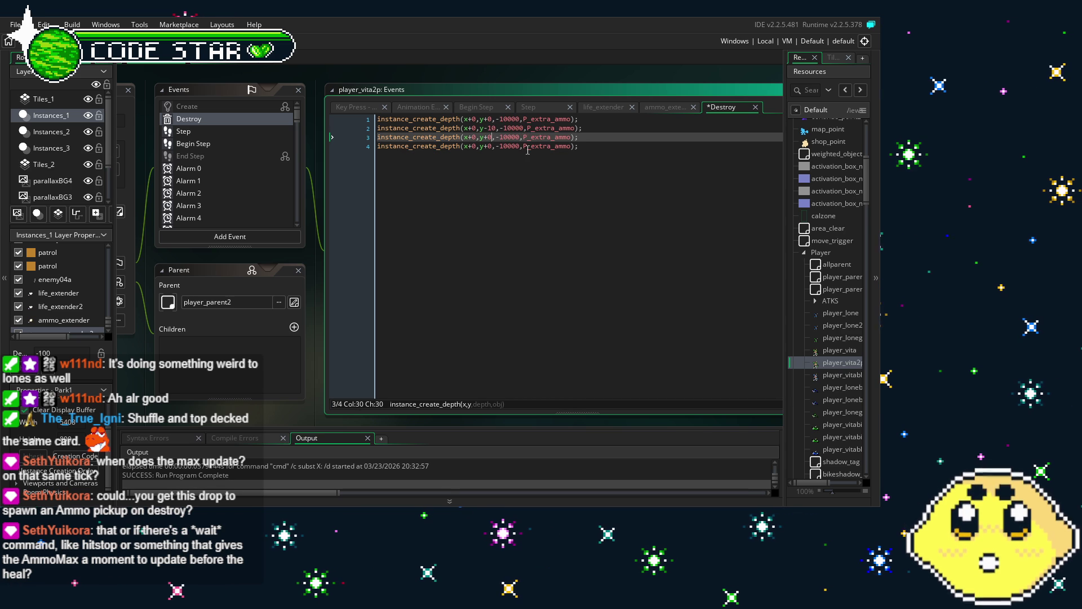
key(BackSpace)
text(-20)
key(Down)
key(Left)
key(BackSpace)
key(BackSpace)
text(-30)
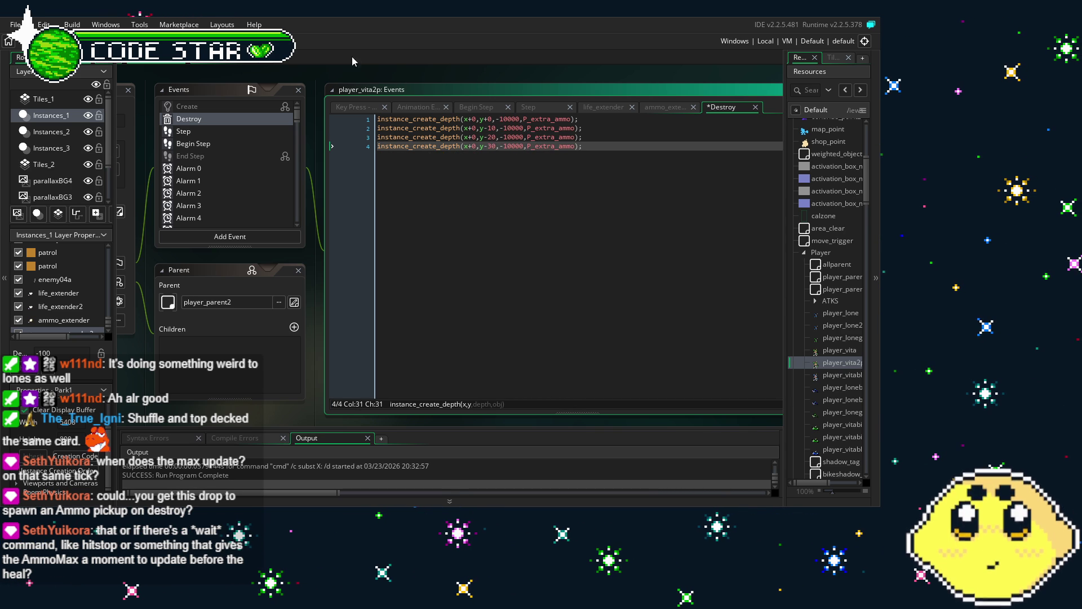
key(F5)
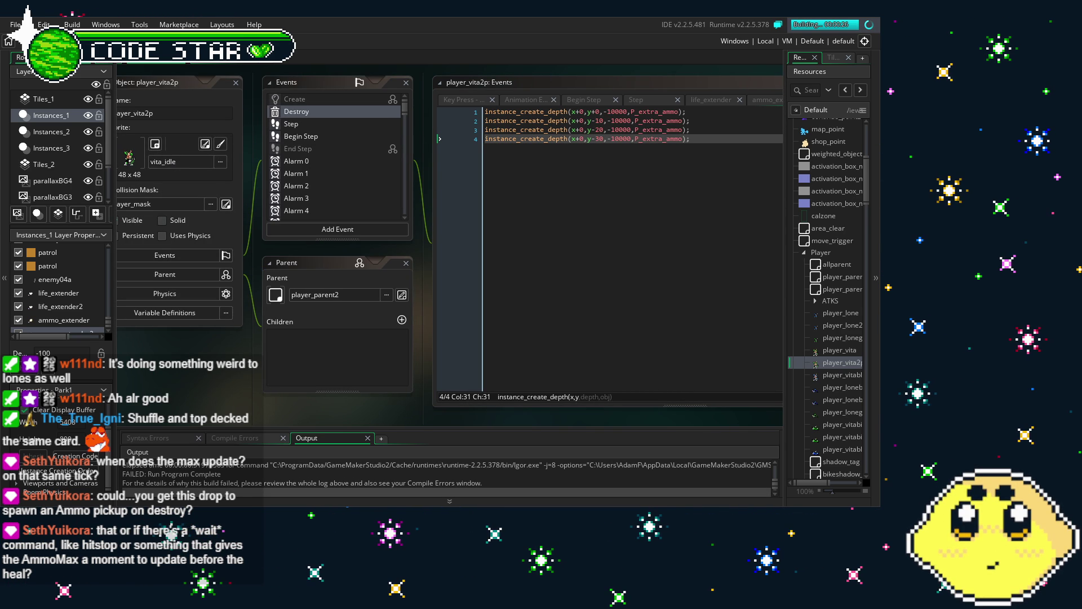
Delete player_vita2p's Destroy event, undoing once and deleting it again
click(706, 164)
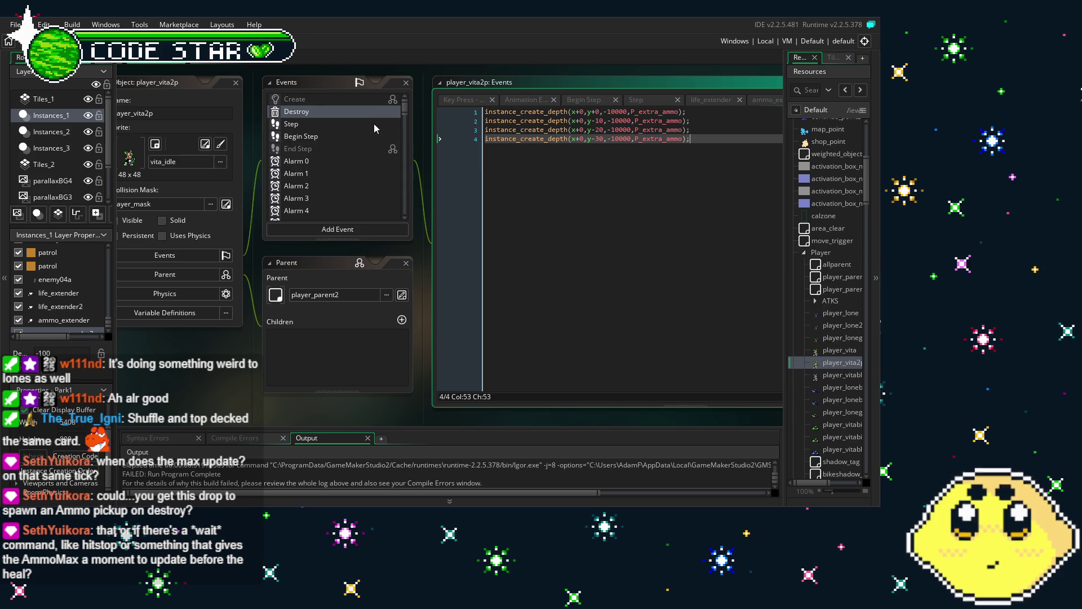
click(338, 111)
key(Delete)
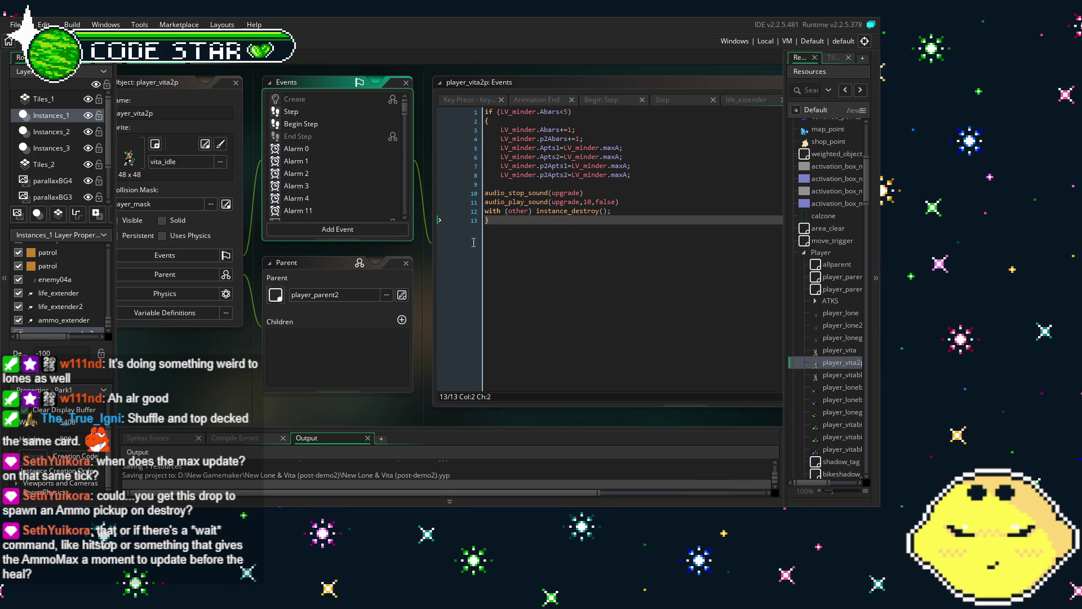
key(ctrl+z)
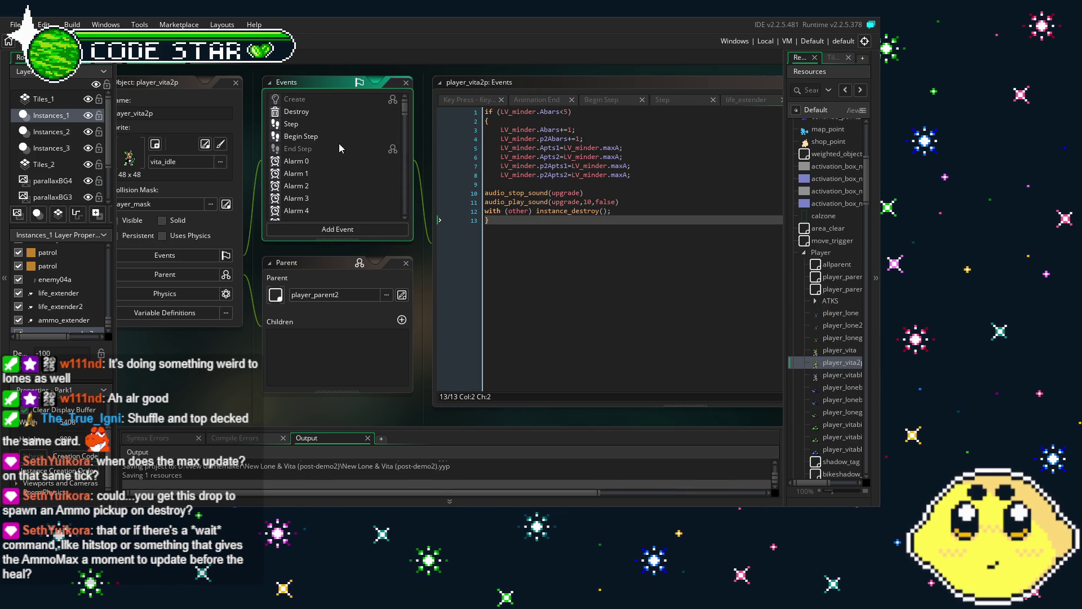
click(365, 111)
click(313, 114)
key(Delete)
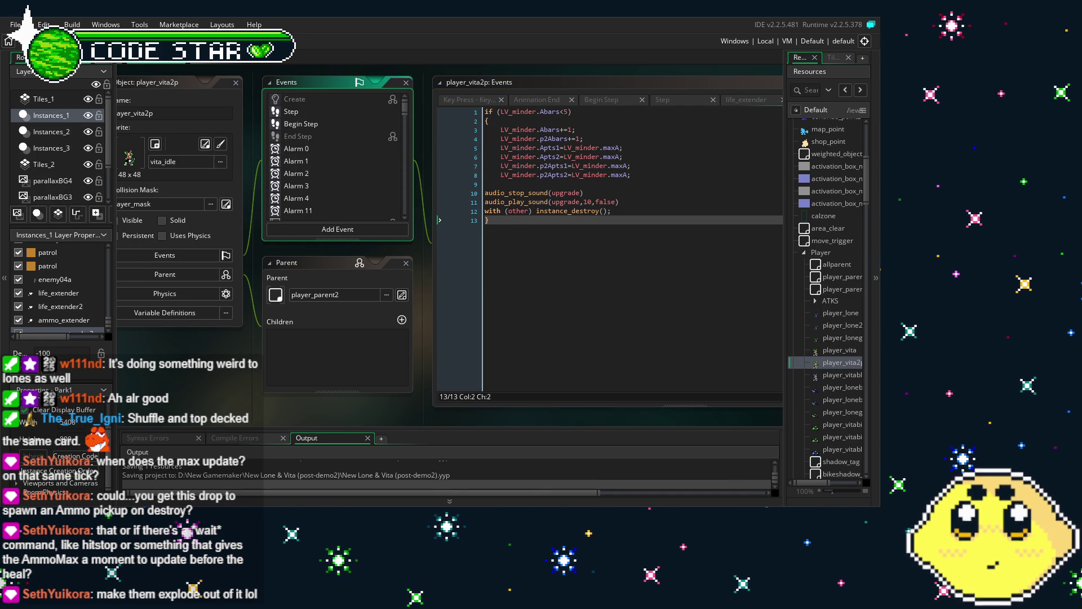
mouse_move(240, 377)
mouse_down()
mouse_move(267, 369)
mouse_move(251, 372)
mouse_up()
Paste the P_extra_ammo instance_create_depth line after twinkle_fx in ammo_extender's Destroy event, then rebuild
scroll(839, 373, down, 8)
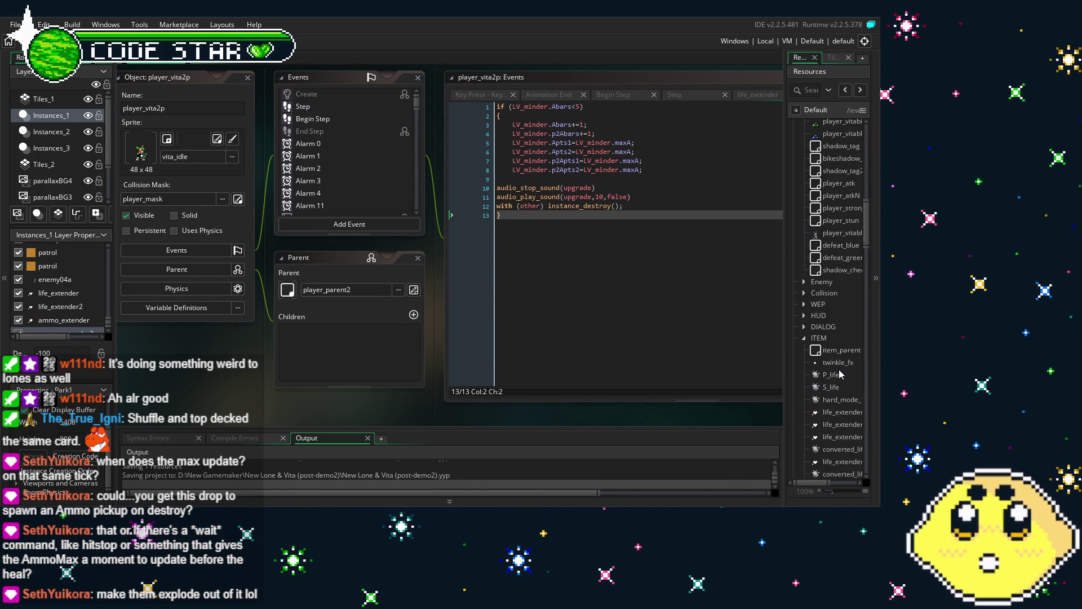
scroll(840, 374, down, 5)
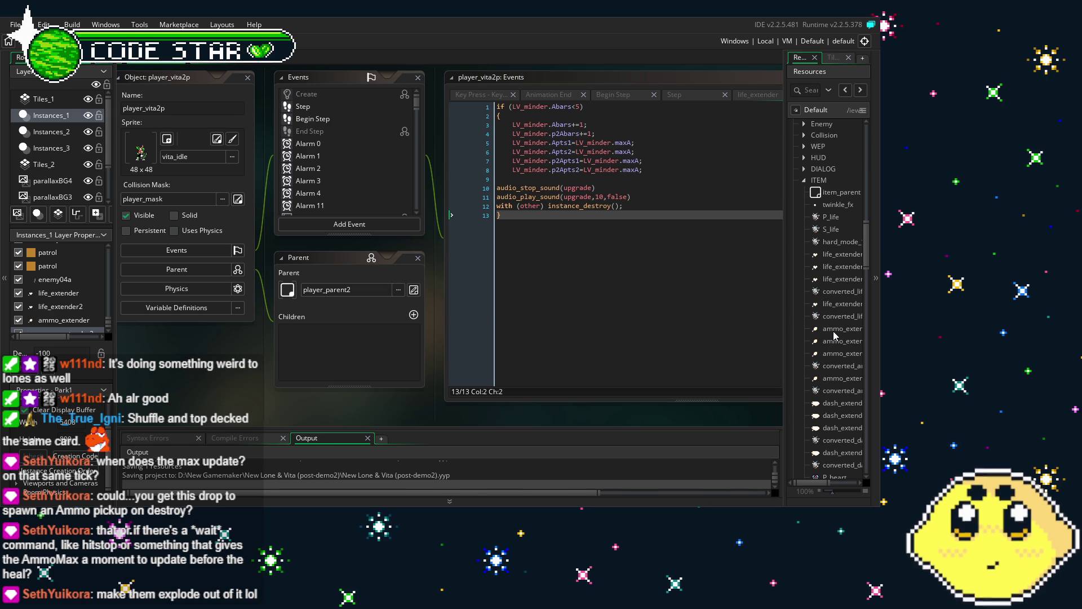
double_click(835, 331)
click(324, 115)
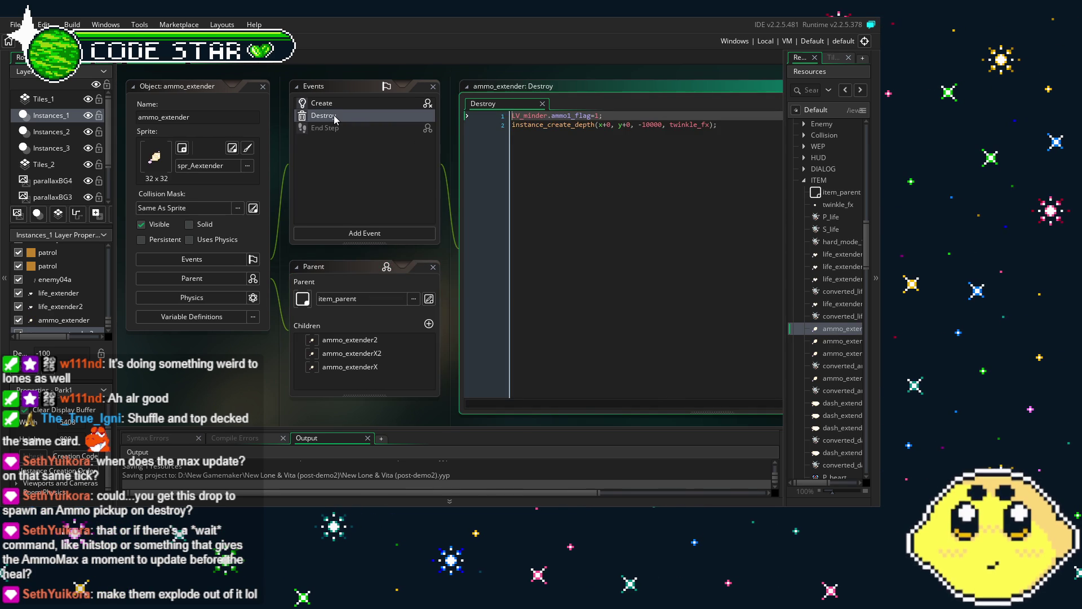
click(496, 217)
click(686, 159)
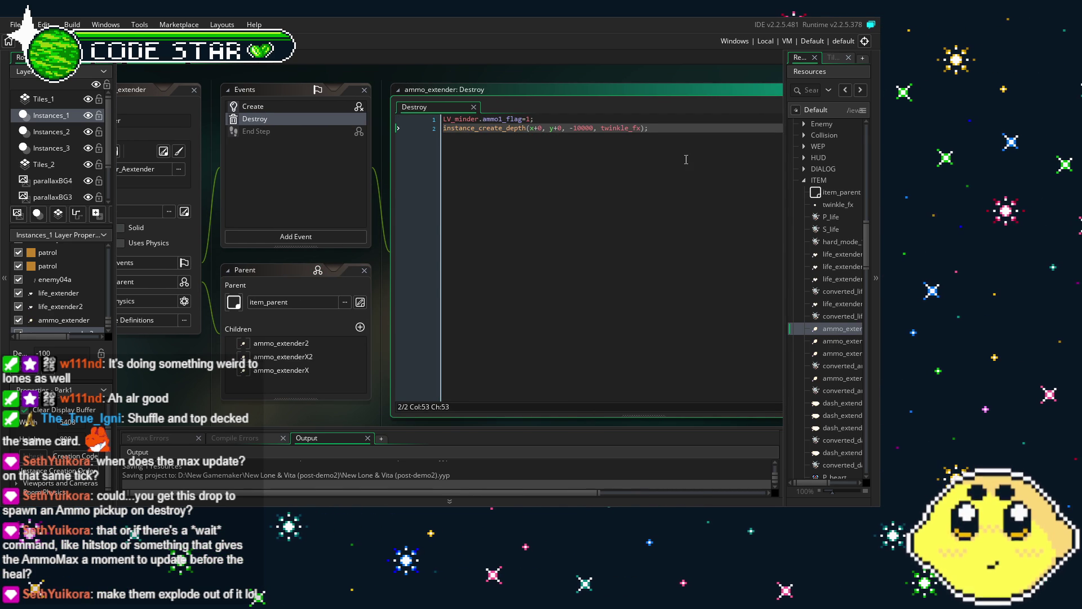
key(Return)
key(ctrl+v)
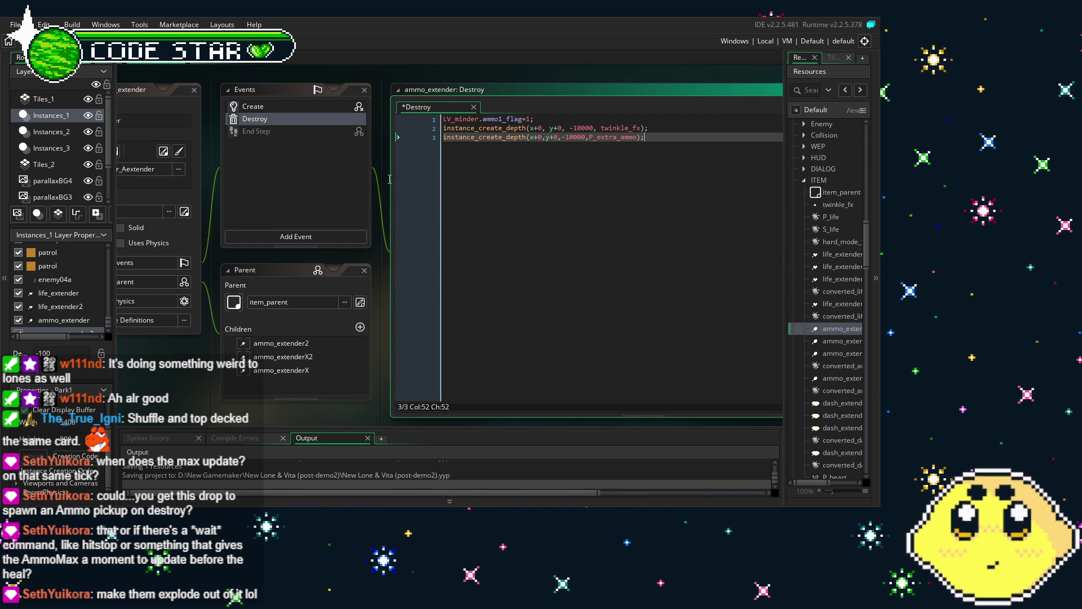
key(F5)
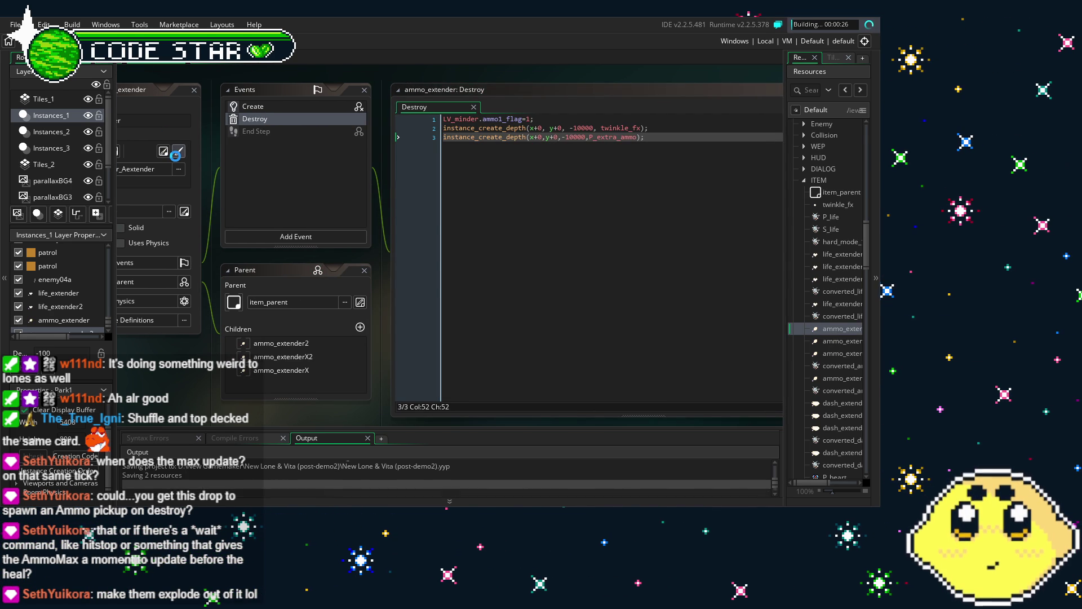
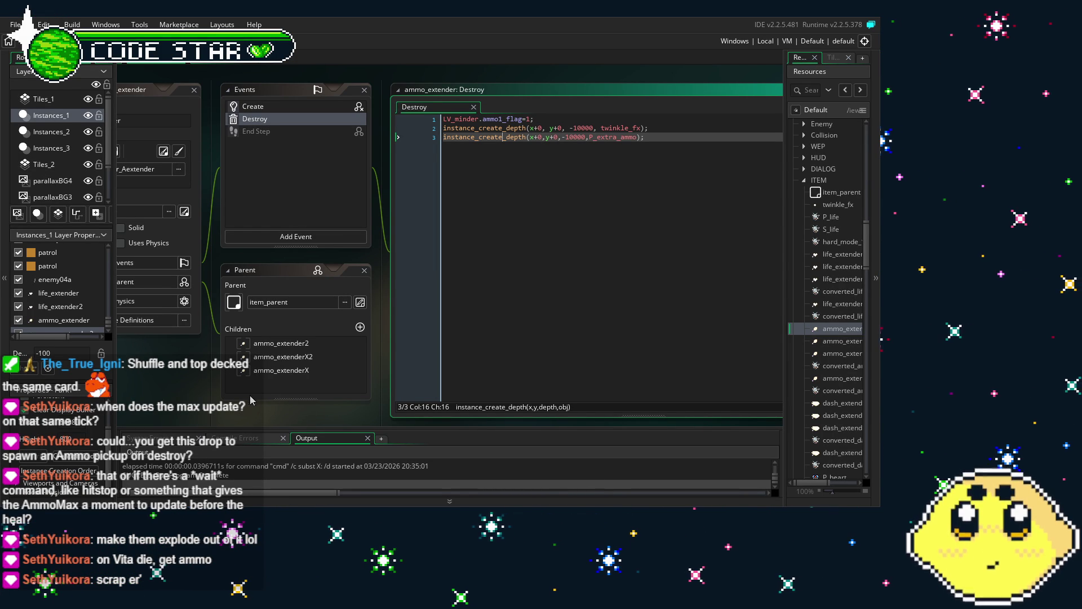
Copy line 3's P_extra_ammo spawn call from ammo_extender's Destroy code, then open ammo_extender2
scroll(236, 398, down, 1)
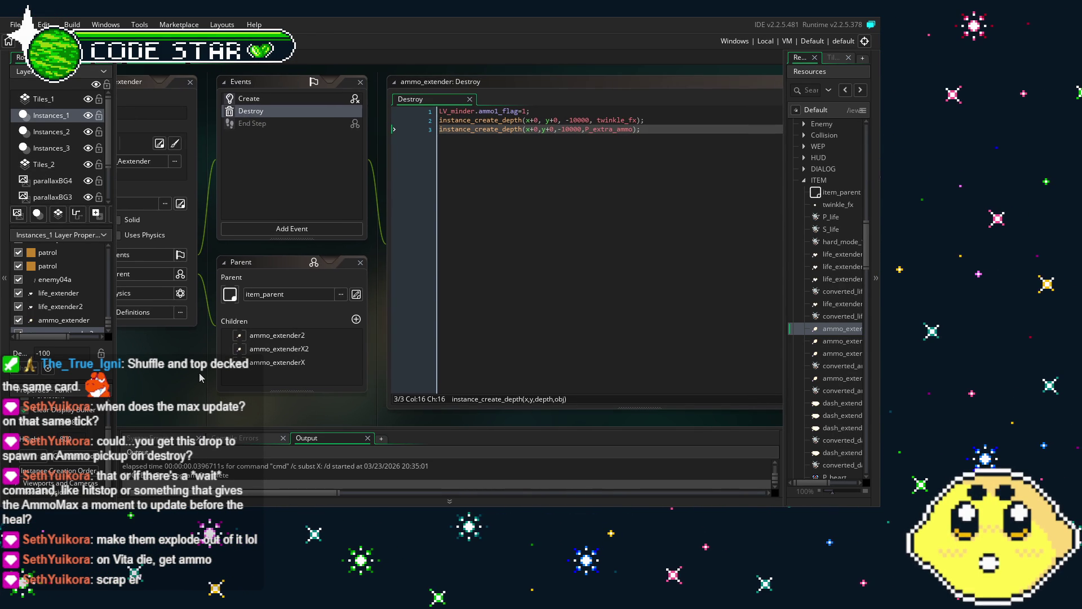
click(671, 149)
drag(670, 149, 424, 166)
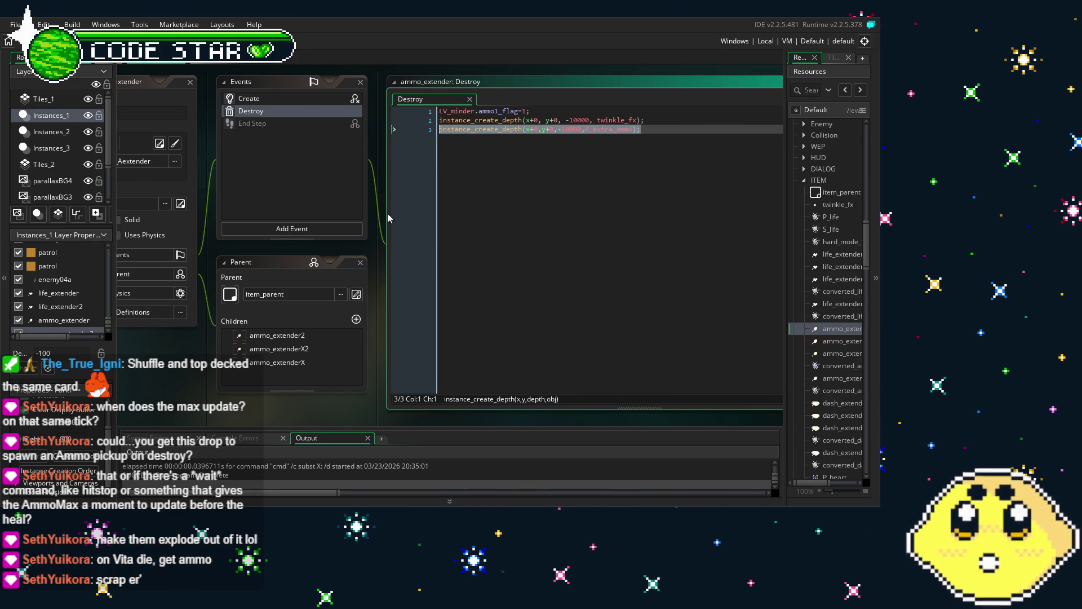
scroll(242, 389, left, 2)
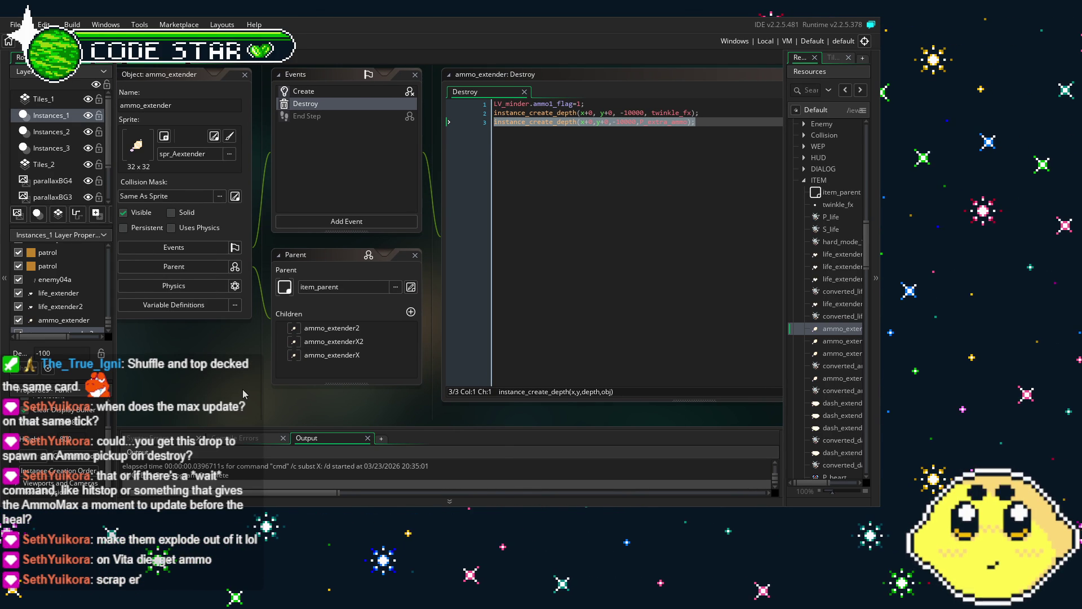
click(535, 239)
key(End)
key(shift+Home)
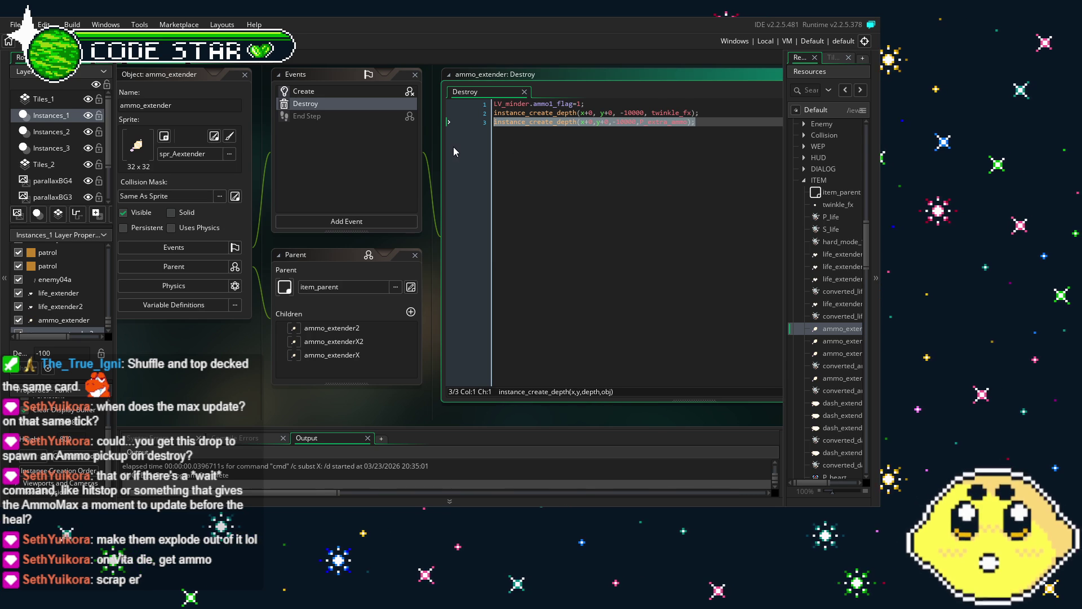
click(635, 254)
double_click(827, 341)
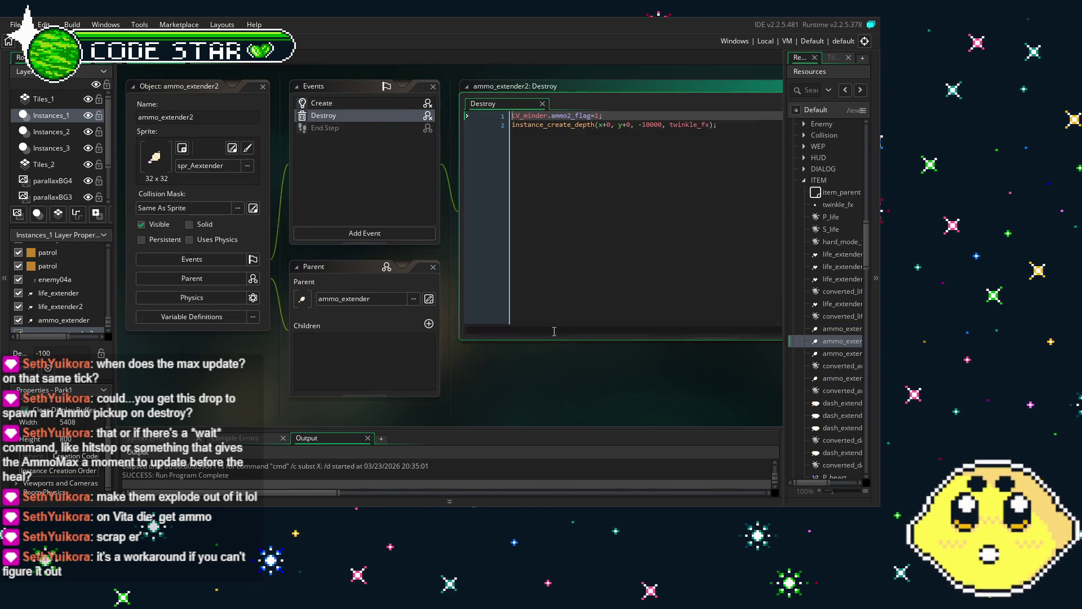
Add instance_create_depth(x+0,y+0,-10000,P_extra_ammo); as line 3 of ammo_extender2's Destroy code
click(707, 185)
key(Return)
text(instance_create_depth(x+0,y+0,-10000,P_extra_ammo);)
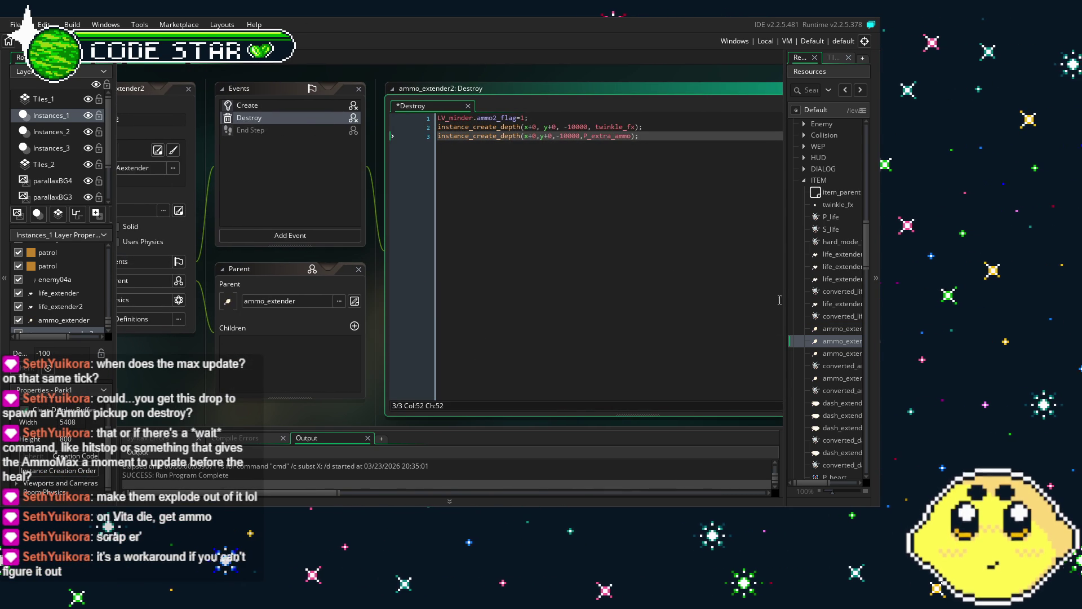
Open ammo_extenderX's Destroy event and frame its code in the workspace
scroll(779, 304, down, 1)
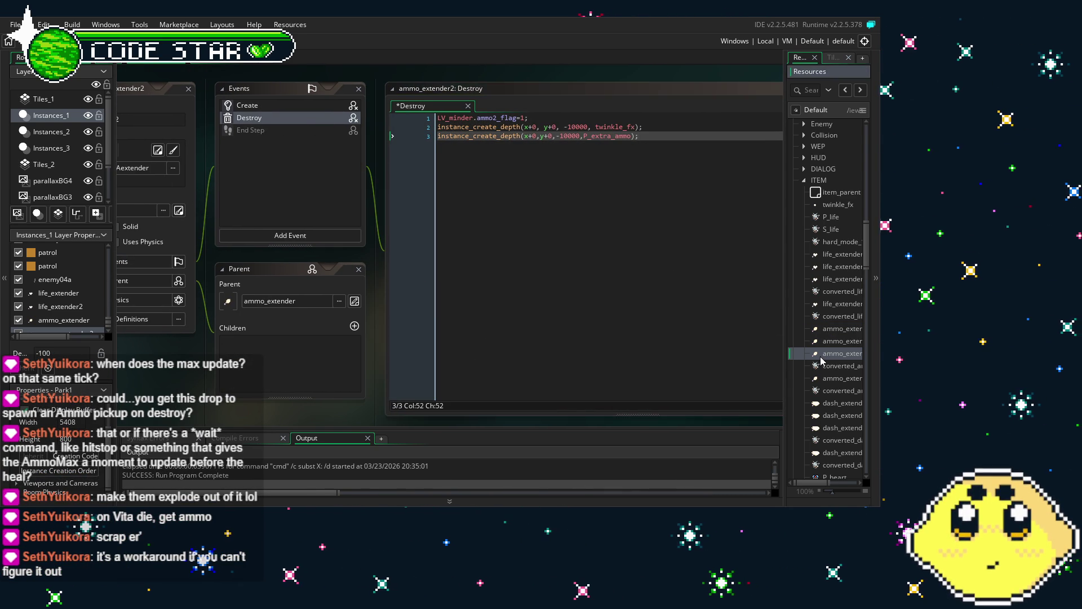
double_click(829, 354)
click(369, 119)
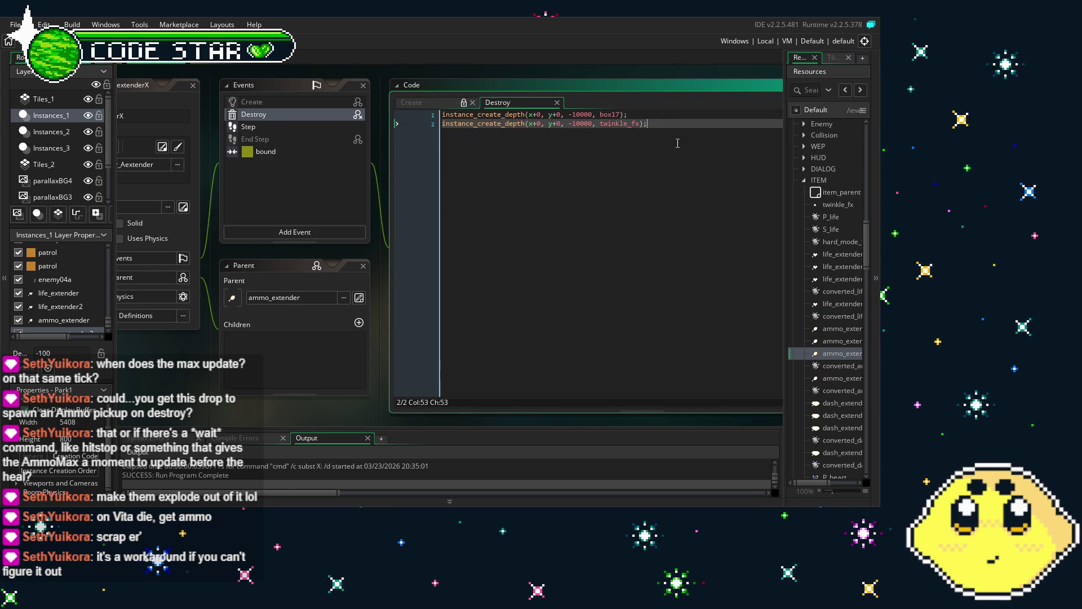
click(565, 116)
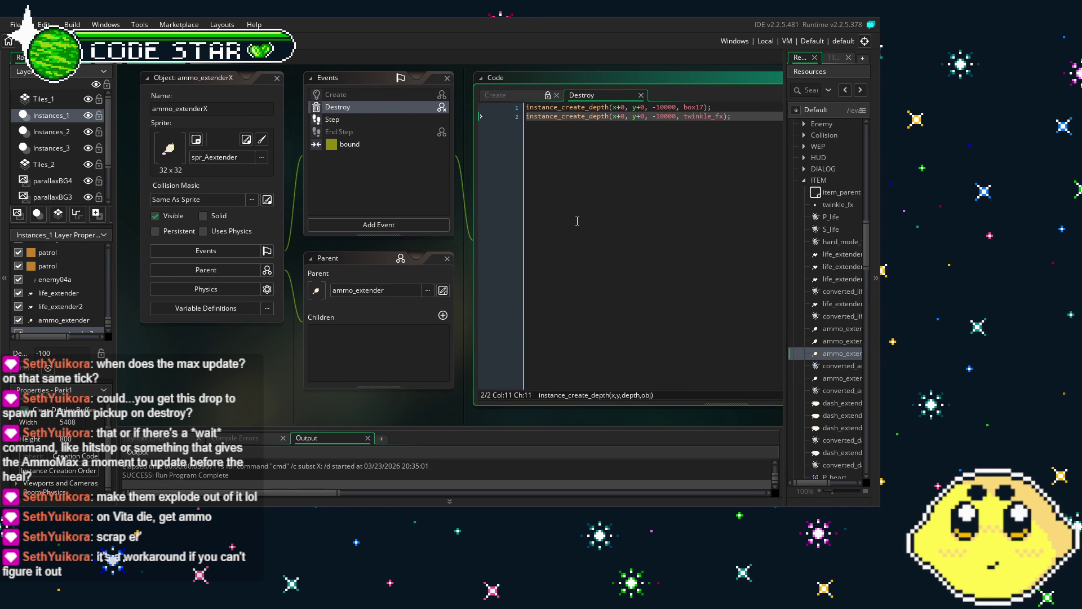
mouse_move(578, 220)
mouse_down()
mouse_move(528, 248)
mouse_move(555, 248)
mouse_up()
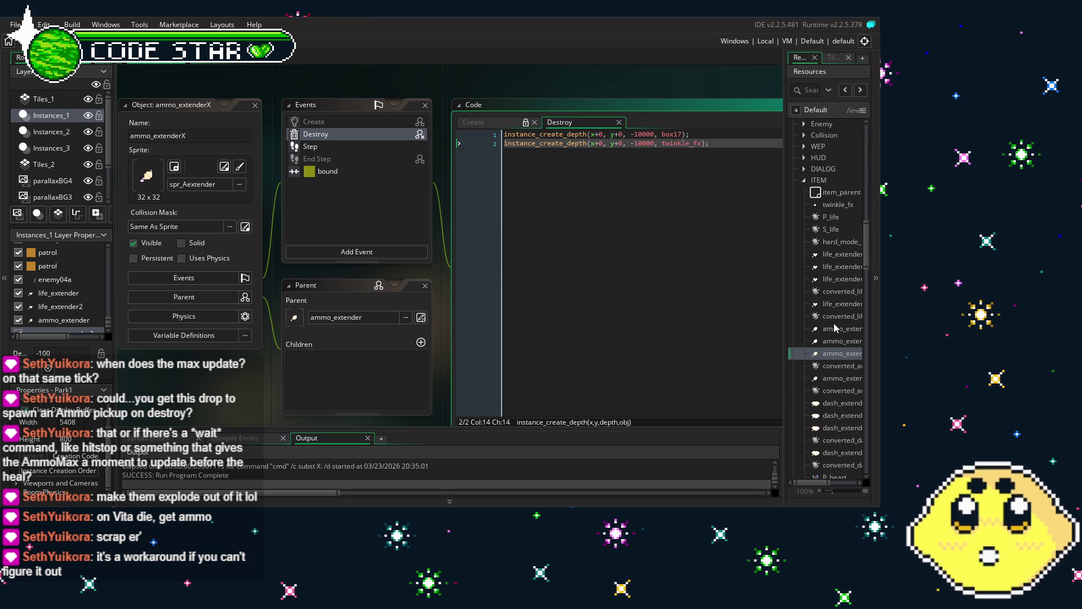
Undo the added P_extra_ammo line in ammo_extender2's and ammo_extender's Destroy code
click(833, 343)
double_click(833, 342)
key(ctrl+z)
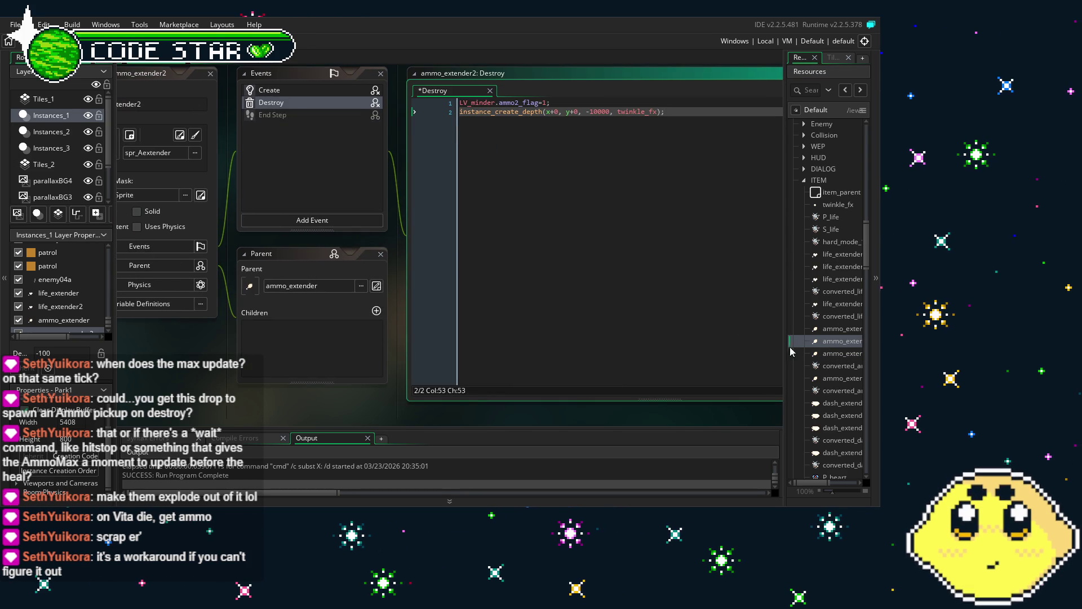
double_click(834, 328)
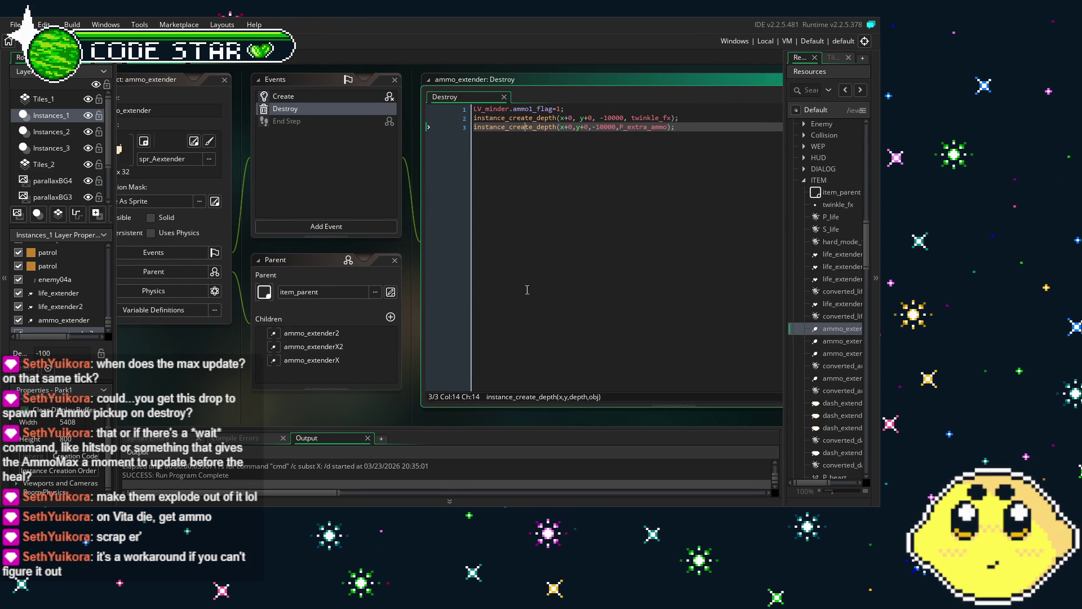
key(ctrl+z)
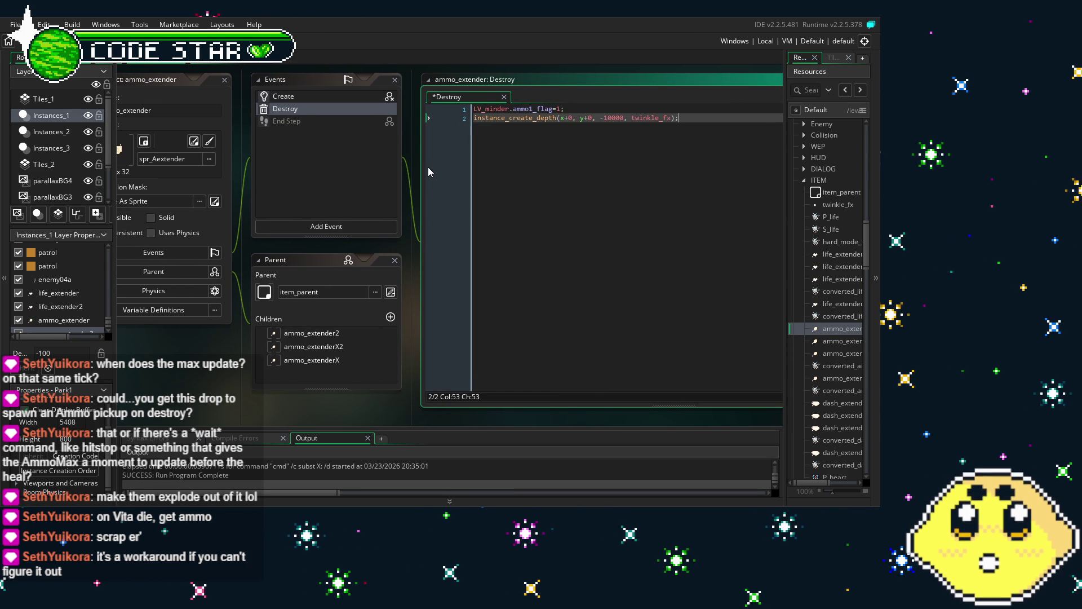
Save the project and select the second life_extender in the Resources tree
click(612, 118)
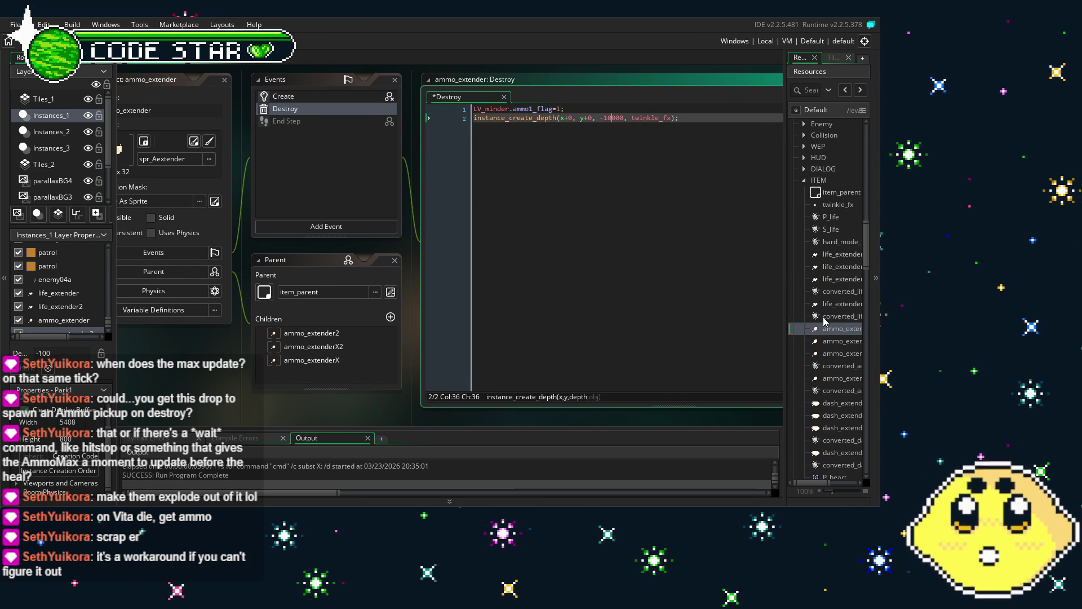
key(ctrl+s)
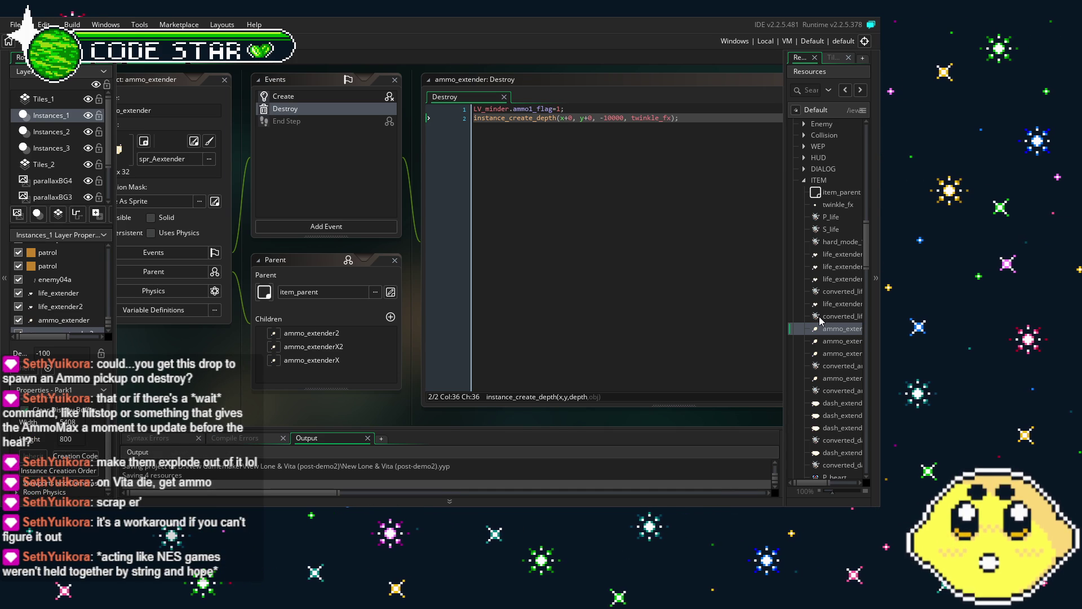
click(840, 267)
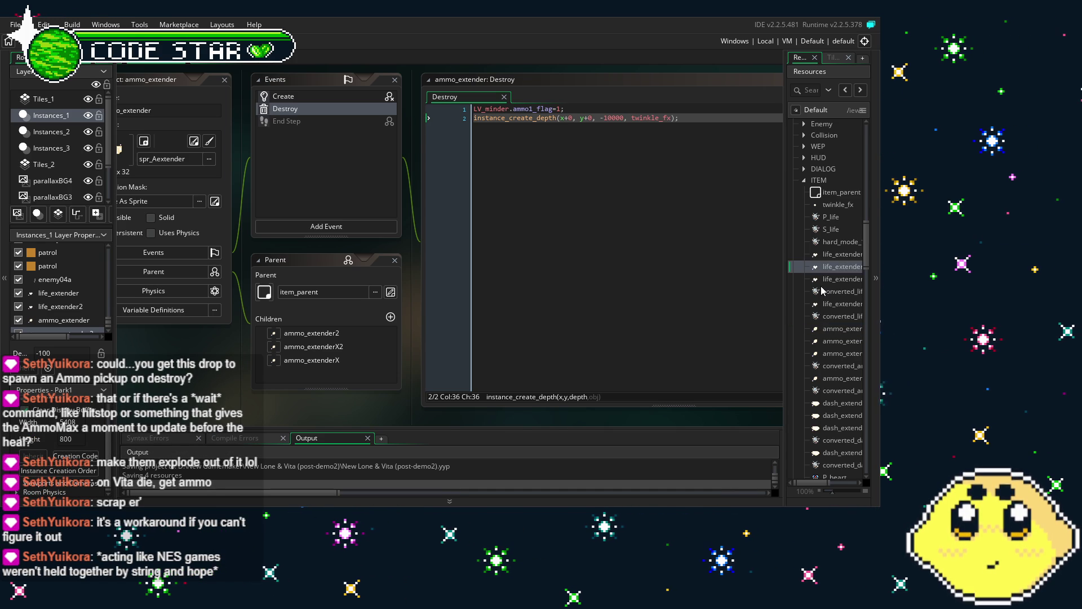
scroll(822, 290, up, 3)
scroll(820, 286, down, 1)
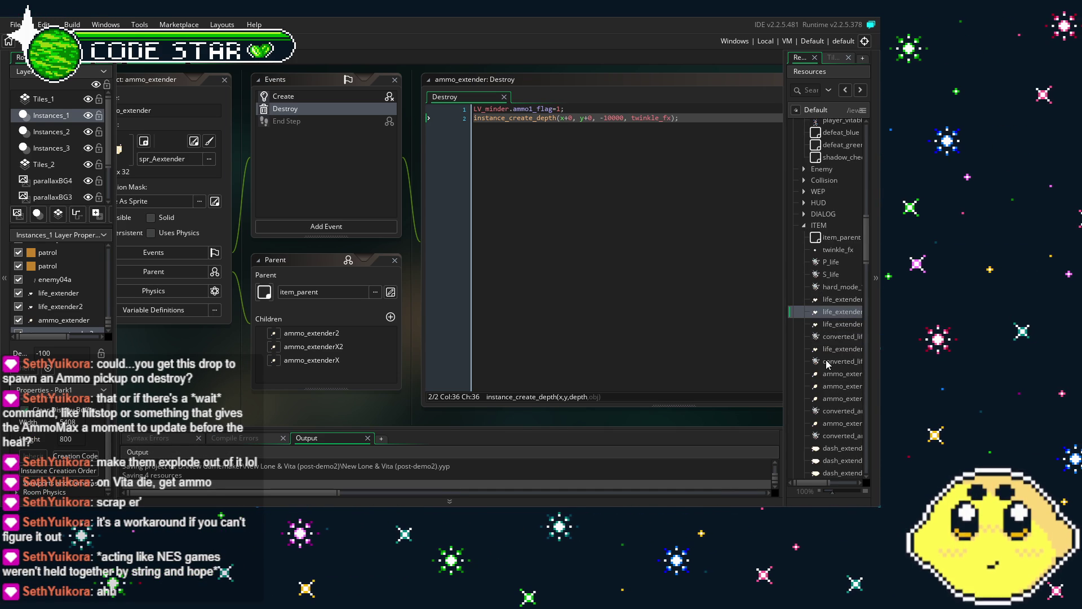
scroll(838, 295, up, 2)
scroll(838, 296, up, 10)
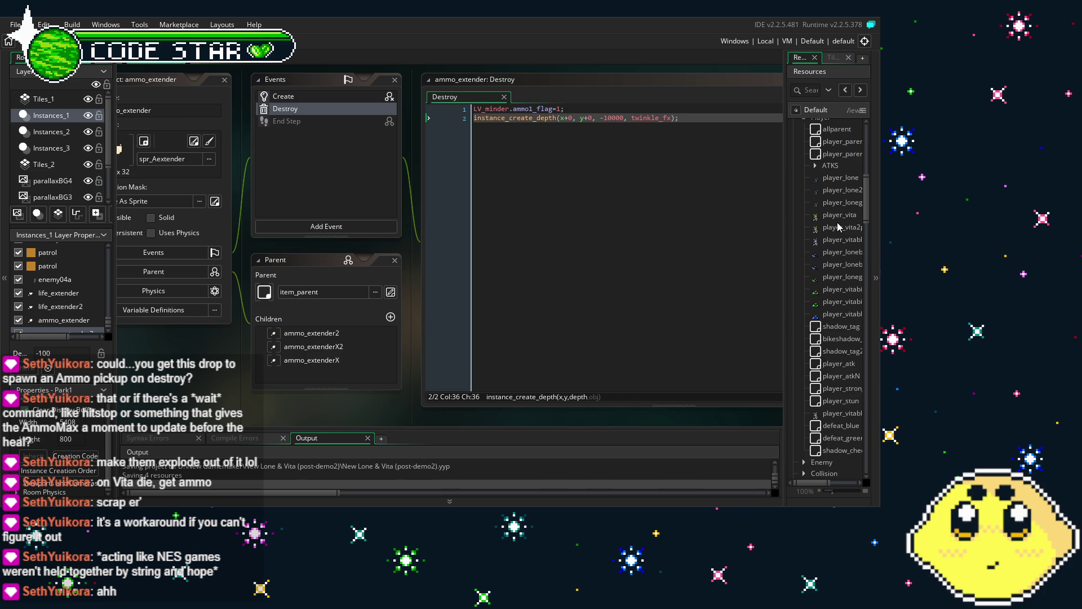
Cut the four LV_minder Apts = maxA refill lines from player_vita2p's ammo_extender collision code
double_click(837, 226)
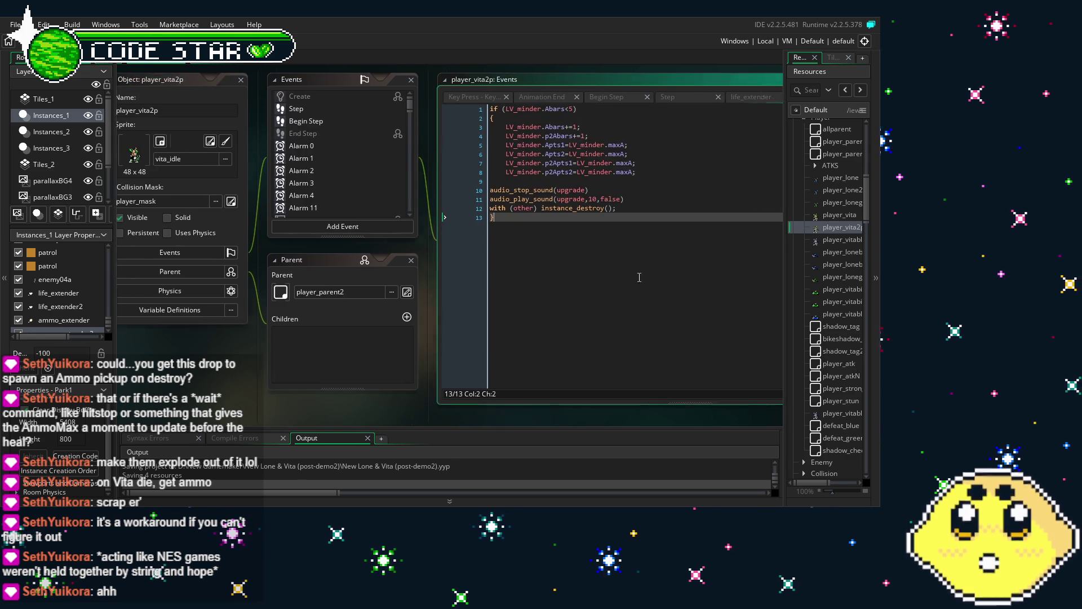
click(598, 177)
mouse_move(598, 176)
mouse_down()
mouse_move(478, 167)
mouse_move(476, 153)
mouse_move(450, 149)
mouse_up()
key(BackSpace)
key(BackSpace)
Reopen the ammo_extender object, closing a sprite editor opened by mistake
scroll(837, 363, down, 4)
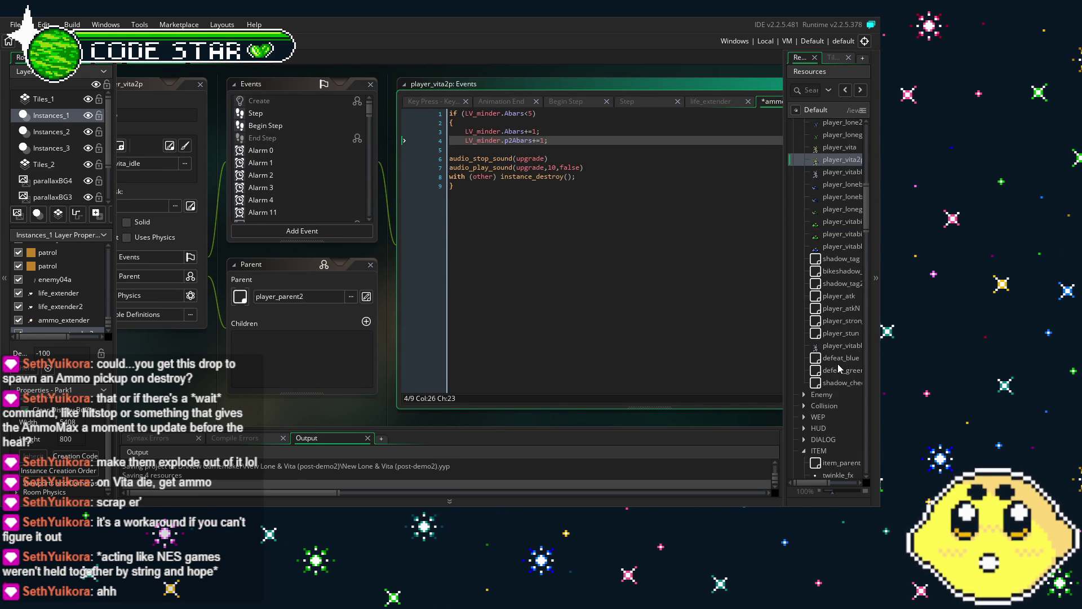
scroll(839, 365, down, 4)
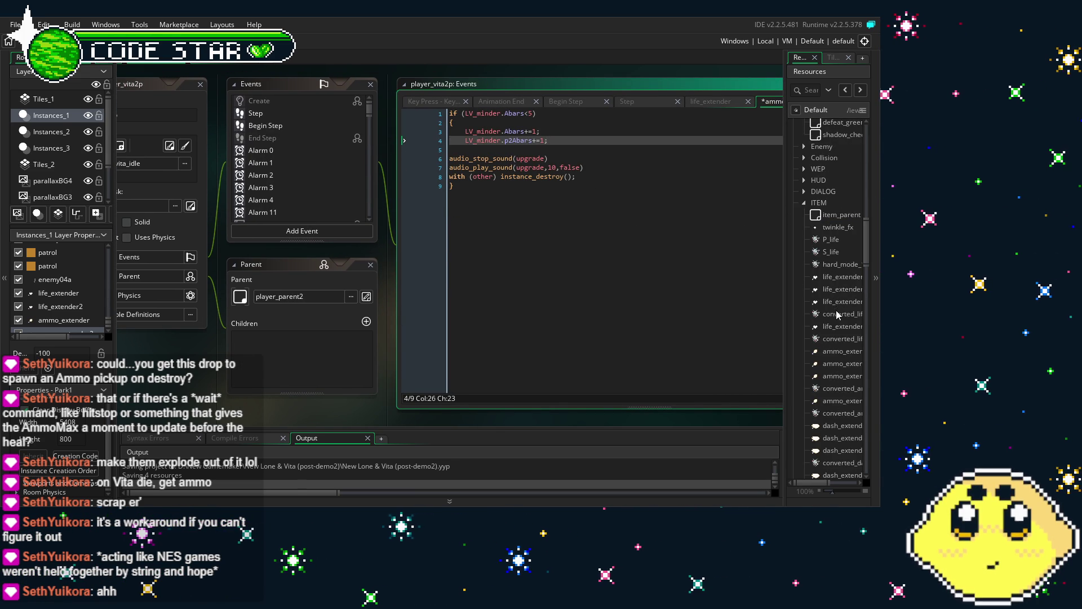
double_click(832, 352)
click(655, 100)
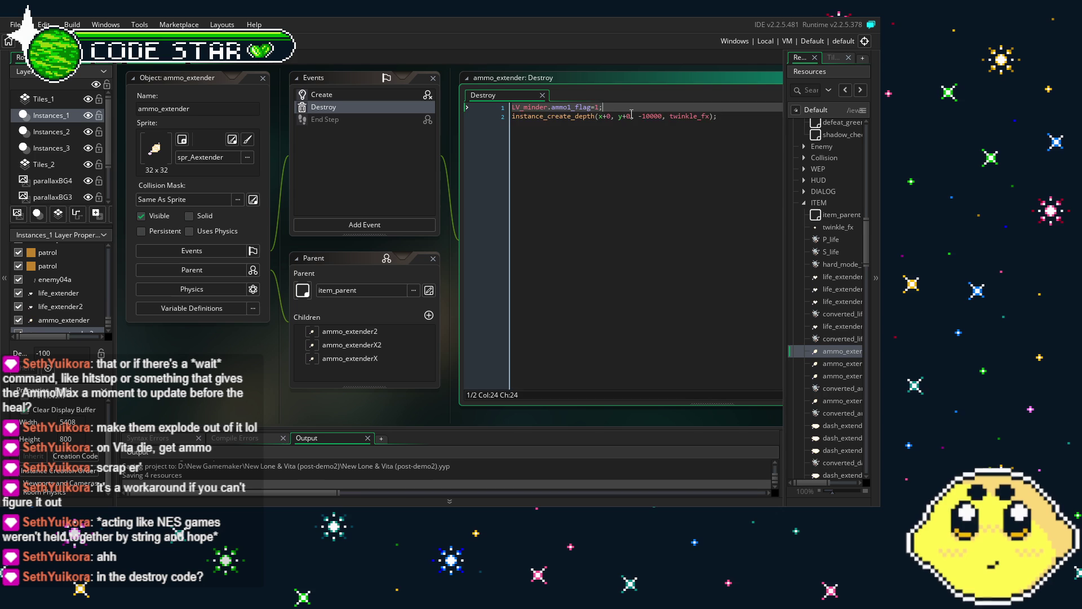
Paste the four Apts refill assignments after line 1 of ammo_extender's Destroy code, indented
click(632, 108)
key(Return)
text(LV_minder.Apts1=LV_minder.maxA;     LV_minder.Apts2=LV_minder.maxA;     LV_minder.p2Apts1=LV_minder.maxA;     LV_minder.p2Apts2=LV_minder.maxA;)
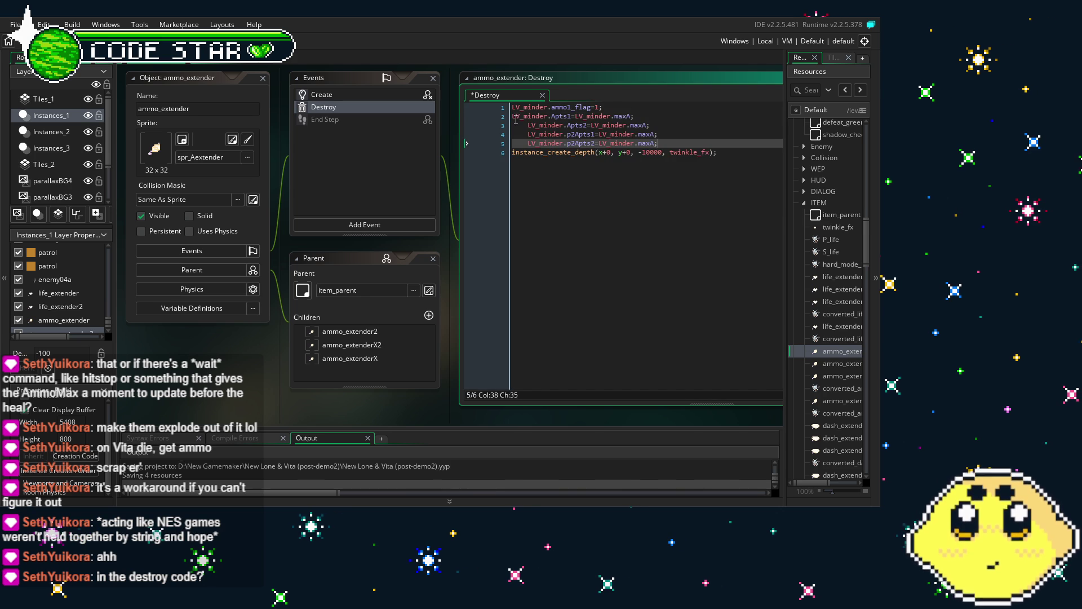
click(513, 117)
key(Tab)
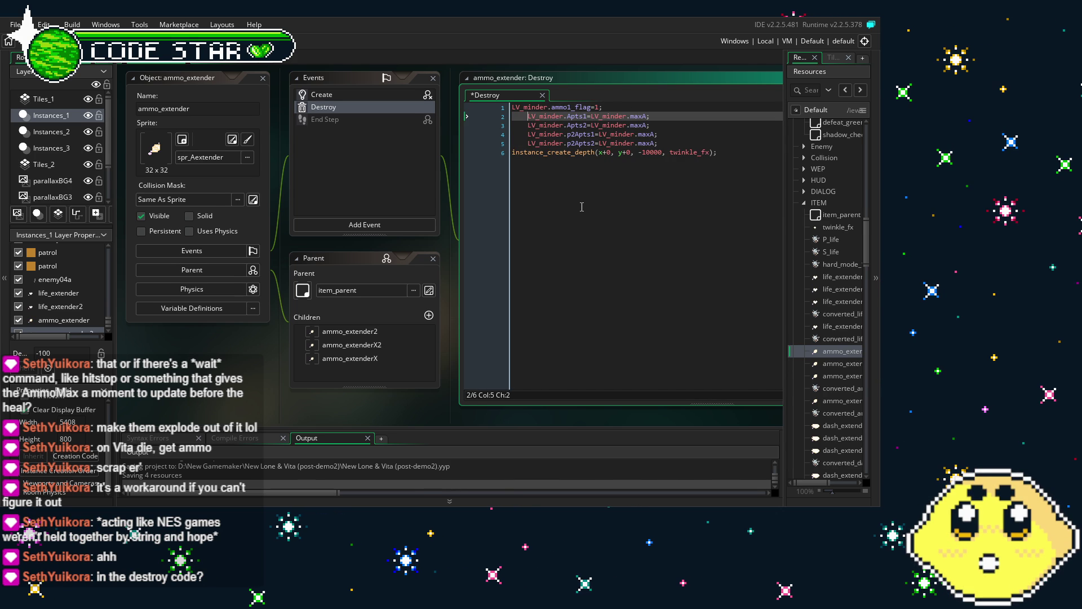
click(579, 152)
Paste the same refill assignments after line 1 of ammo_extender2's Destroy code
key(ctrl+Tab)
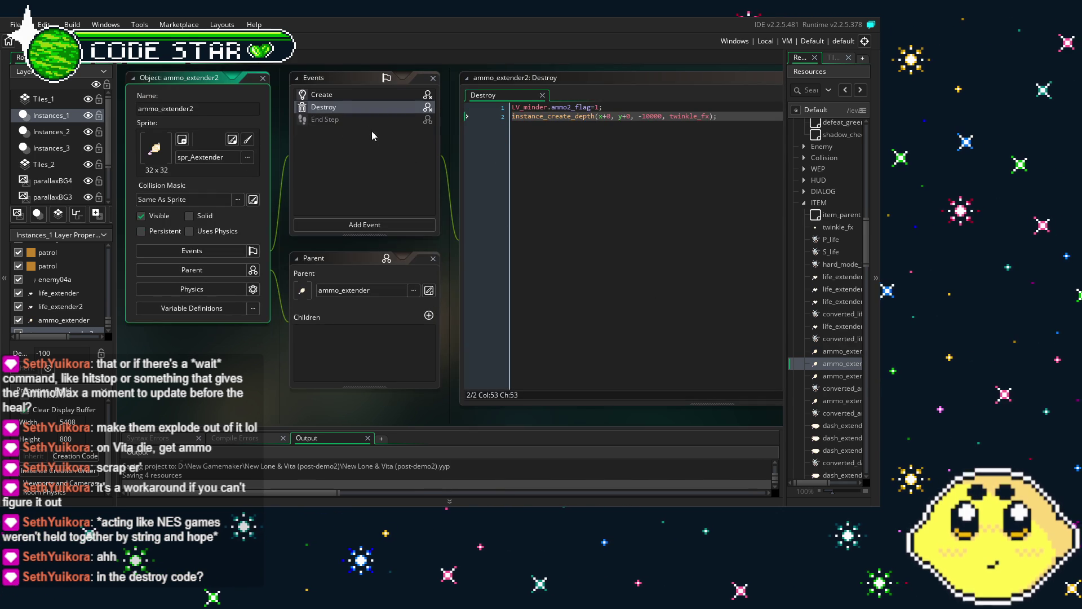
click(573, 108)
key(Return)
text(LV_minder.Apts1=LV_minder.maxA; 	LV_minder.Apts2=LV_minder.maxA; 	LV_minder.p2Apts1=LV_minder.maxA; 	LV_minder.p2Apts2=LV_minder.maxA;)
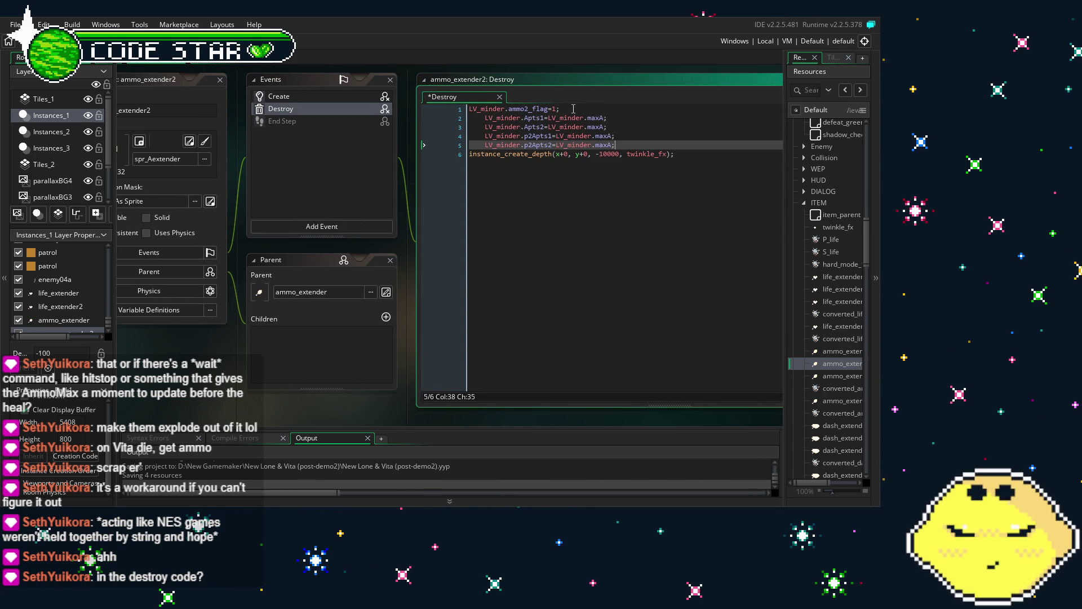
double_click(823, 378)
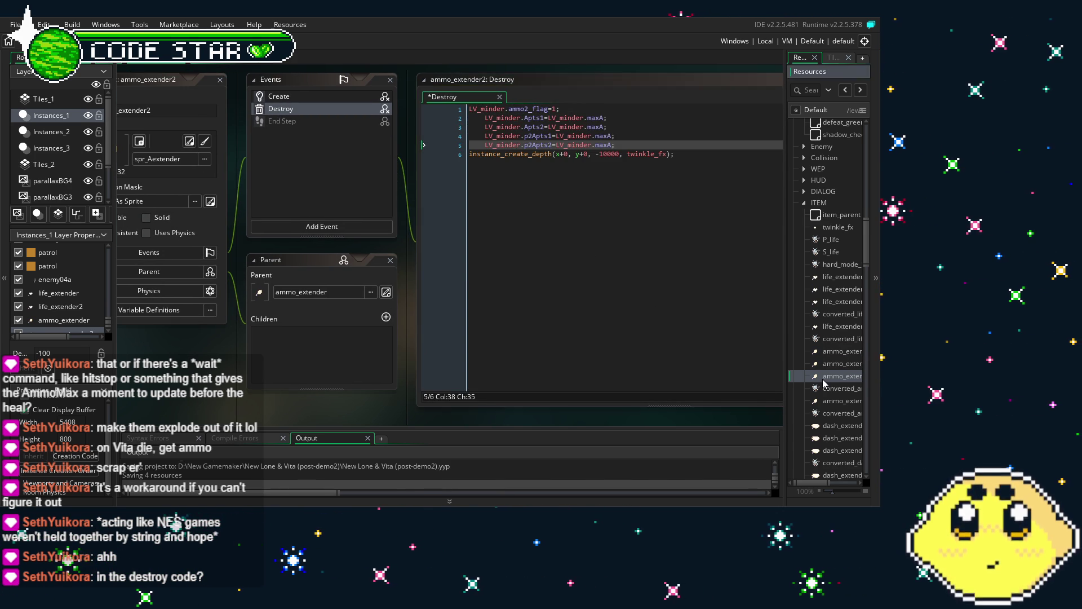
click(707, 107)
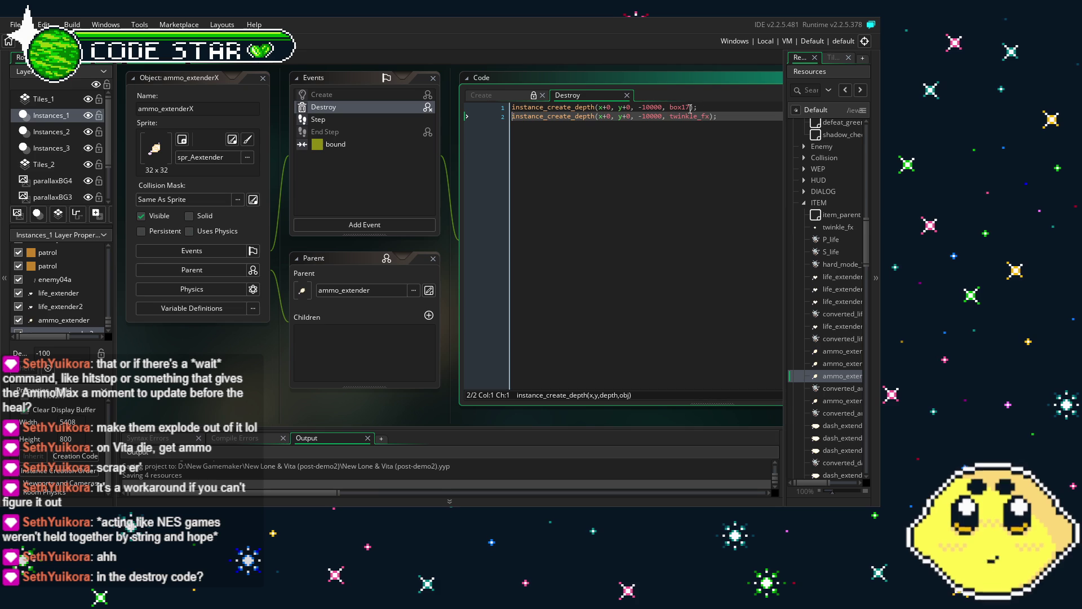
Paste the four Apts = LV_minder.maxA lines into ammo_extenderX's Destroy code and indent them
click(707, 108)
click(732, 117)
key(Return)
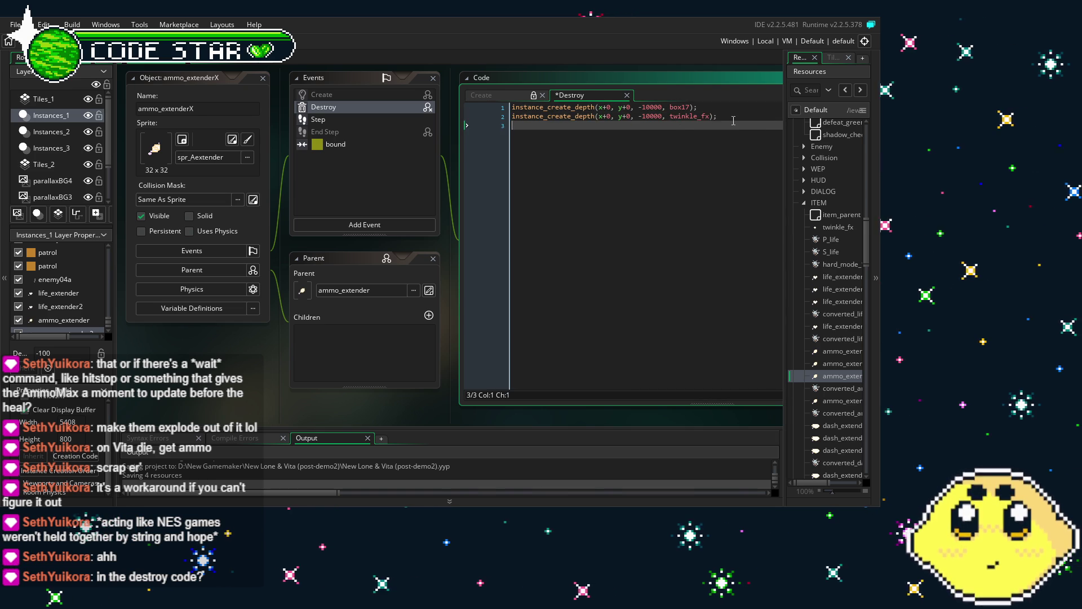
text(LV_minder.Apts1=LV_minder.maxA; 	LV_minder.Apts2=LV_minder.maxA; 	LV_minder.p2Apts1=LV_minder.maxA; 	LV_minder.p2Apts2=LV_minder.maxA;)
click(513, 125)
key(Tab)
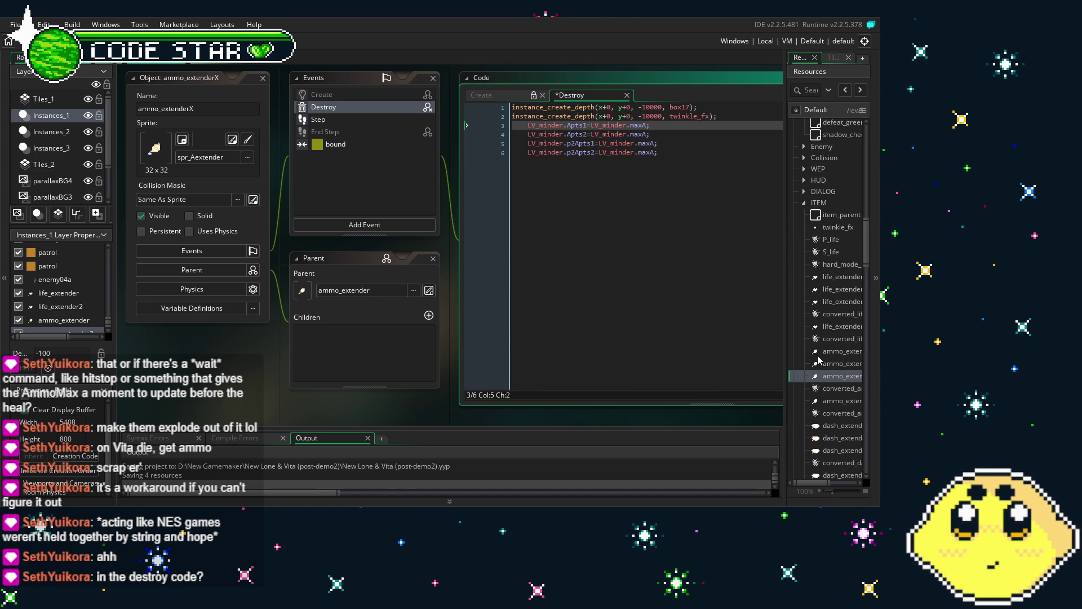
Paste and indent the same four refill lines in ammo_extenderX2's Destroy code
click(833, 401)
double_click(832, 401)
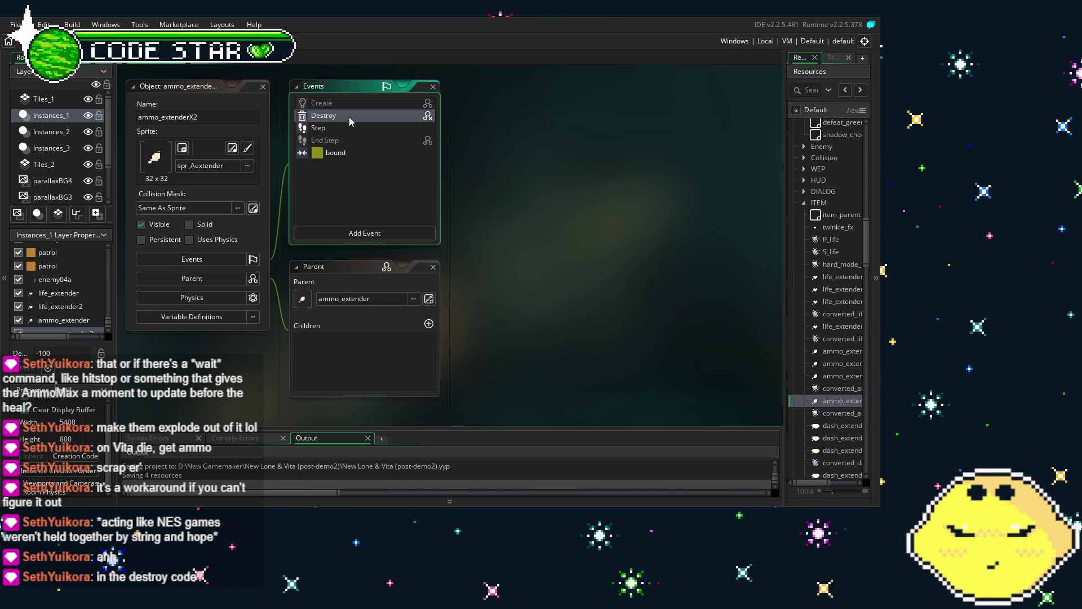
double_click(349, 116)
key(Return)
key(Return)
key(ctrl+v)
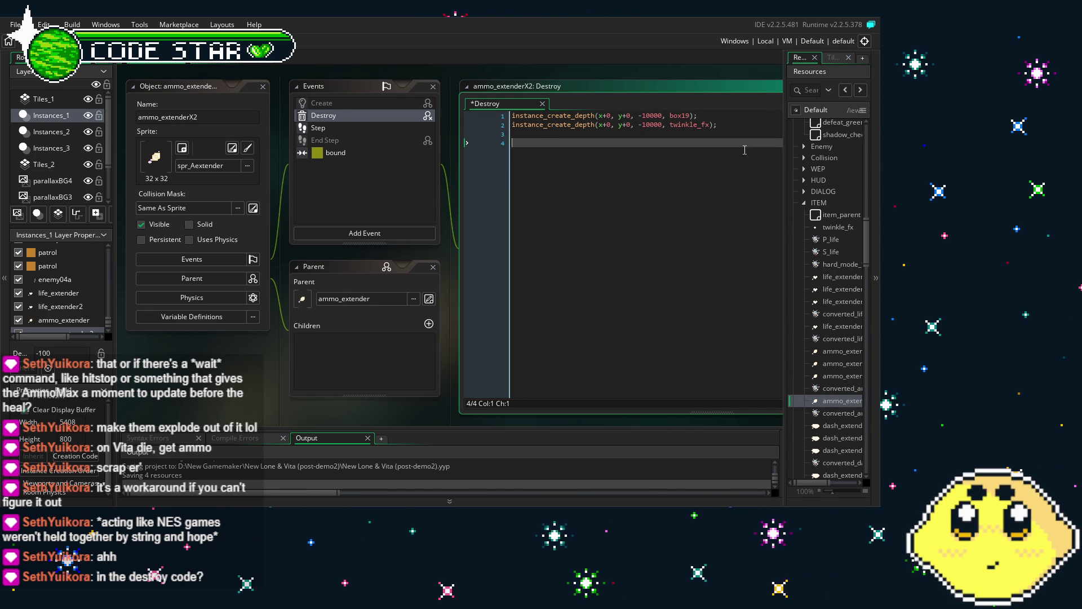
click(515, 142)
key(Tab)
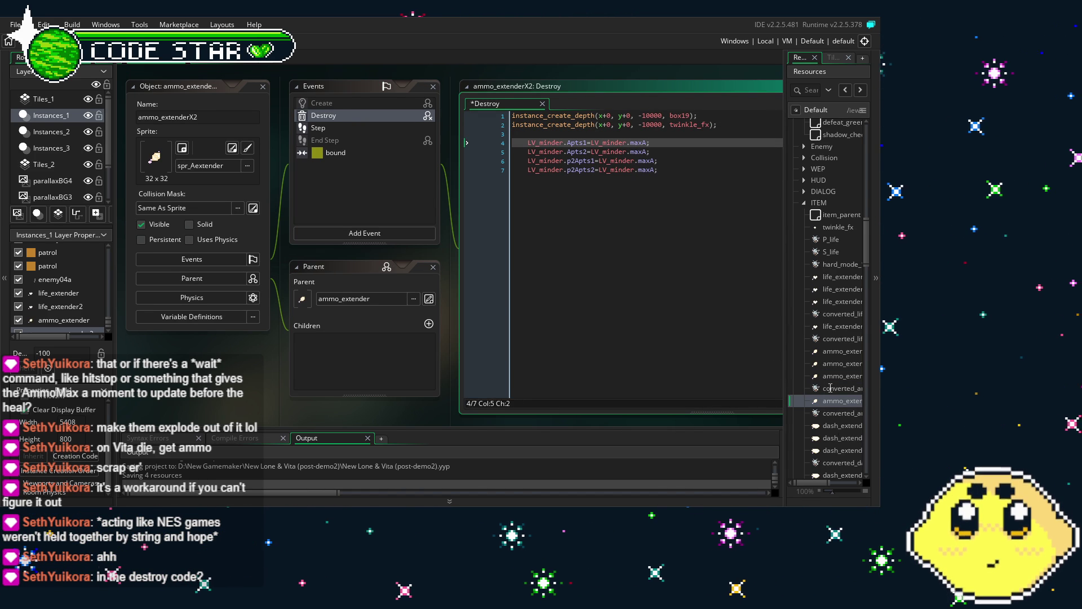
click(839, 402)
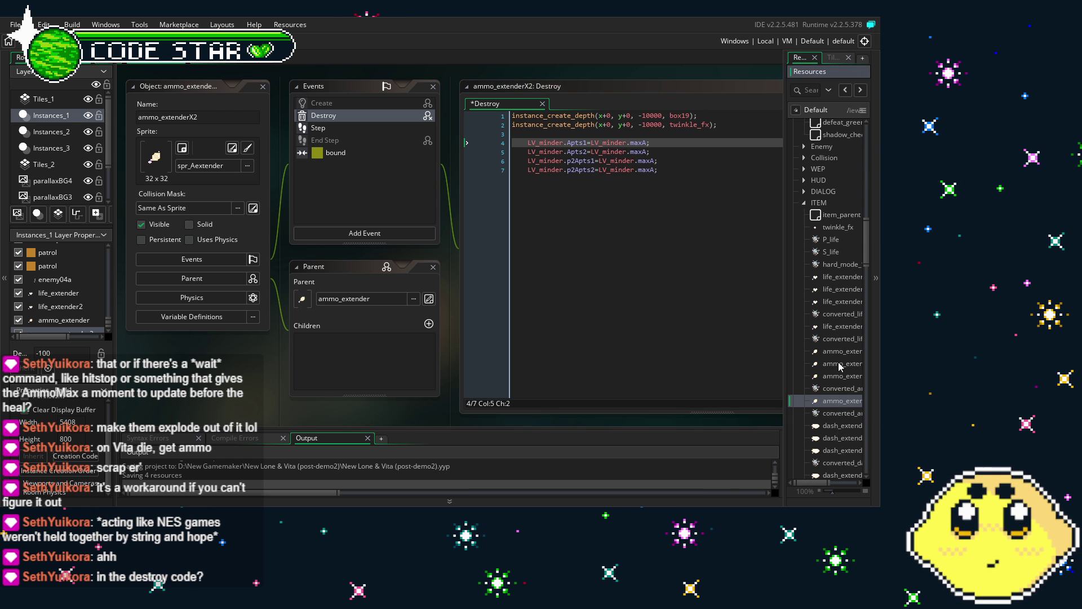
double_click(836, 277)
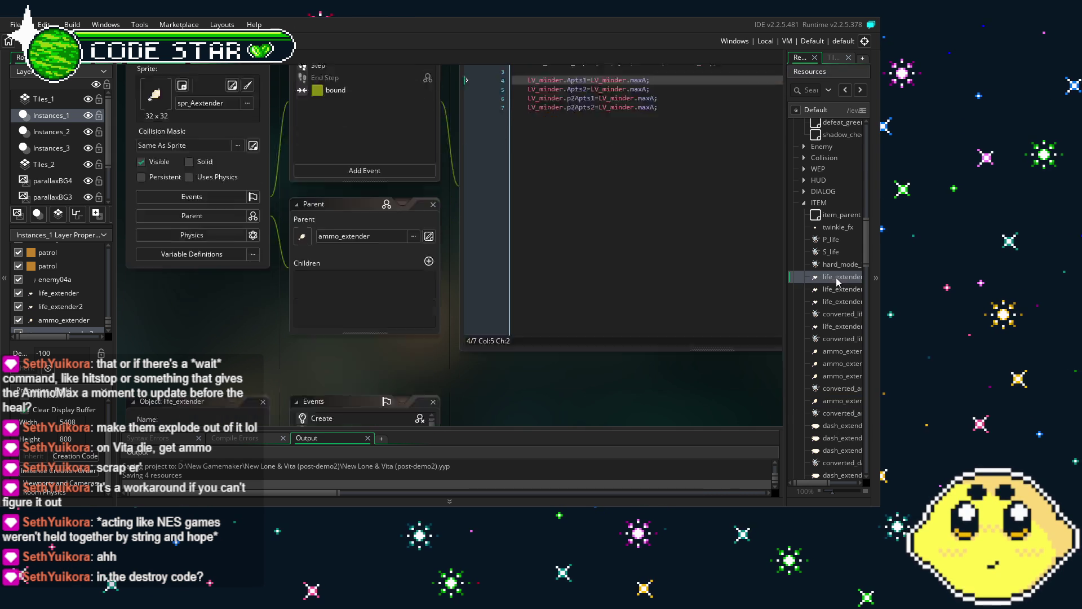
Paste the four refill assignments at the end of life_extender's Destroy code
click(433, 111)
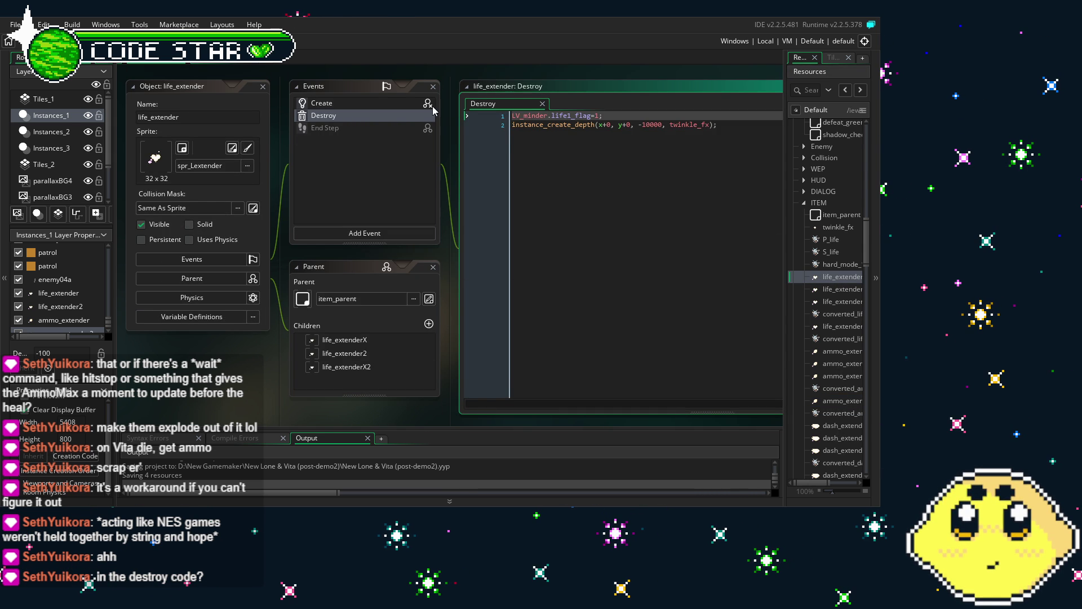
click(736, 130)
key(Return)
key(Return)
text(LV_minder.Apts1=LV_minder.maxA; 	LV_minder.Apts2=LV_minder.maxA; 	LV_minder.p2Apts1=LV_minder.maxA; 	LV_minder.p2Apts2=LV_minder.maxA;)
Rename the Apts1, Apts2, p2Apts1 and p2Apts2 variables to Lpts1, Lpts2, p2Lpts1 and p2Lpts2
click(571, 143)
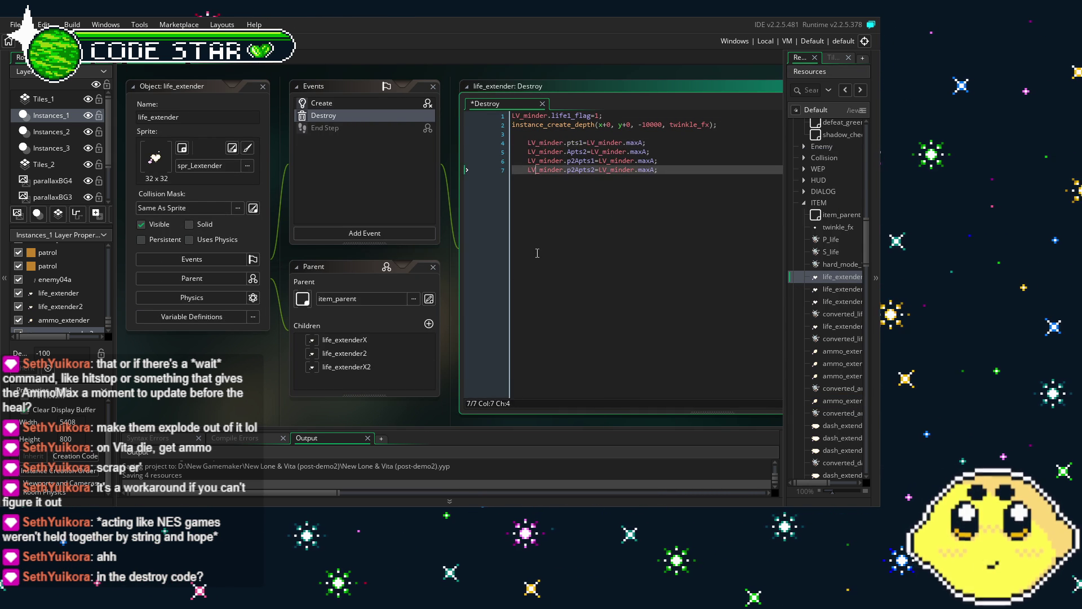
click(568, 153)
key(Right)
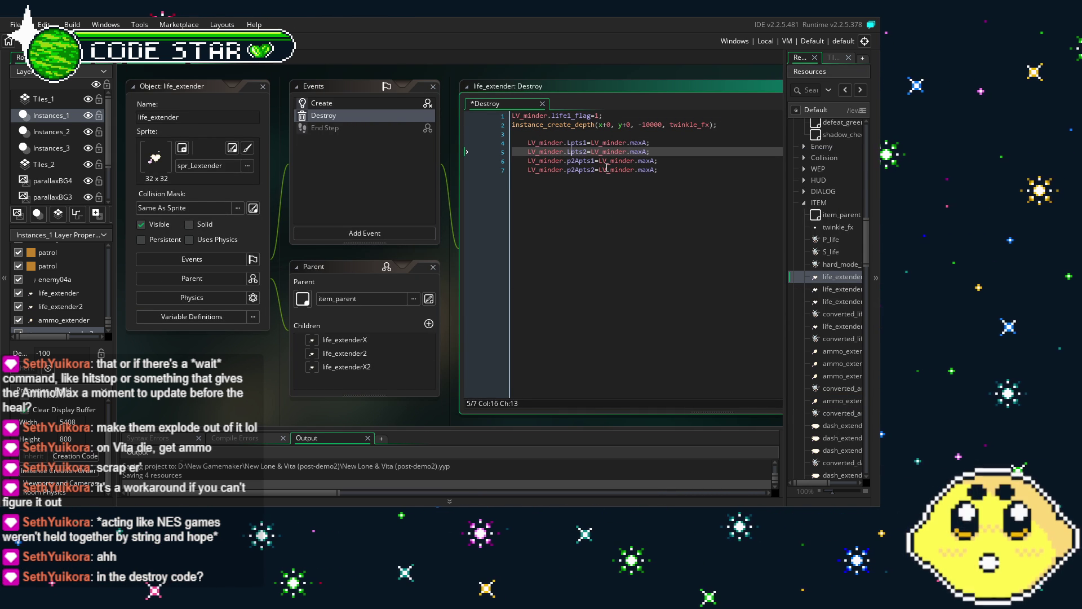
key(Down)
key(Right)
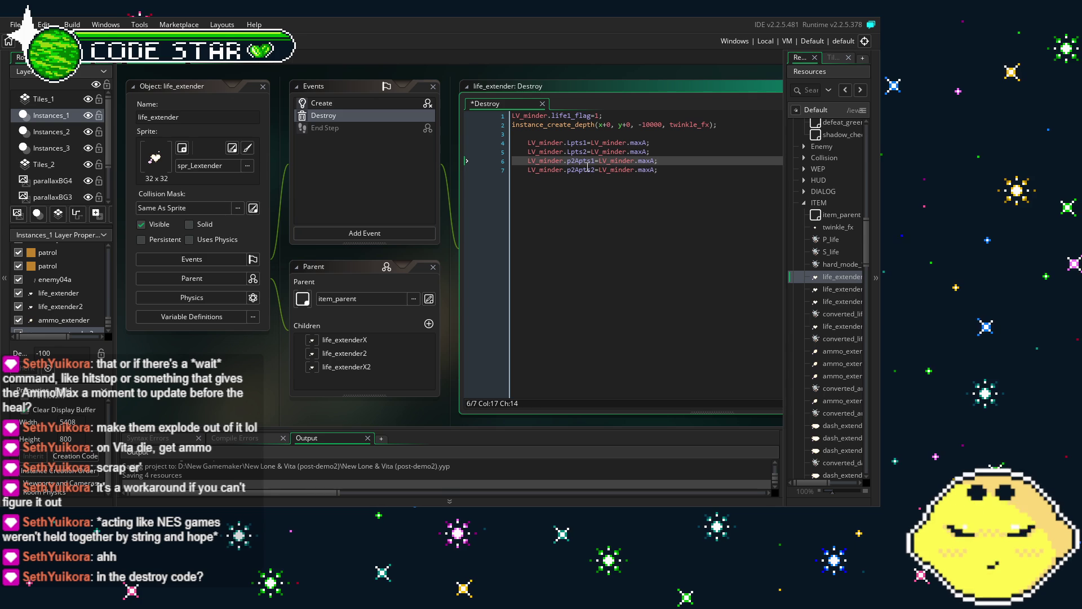
key(Delete)
text(L)
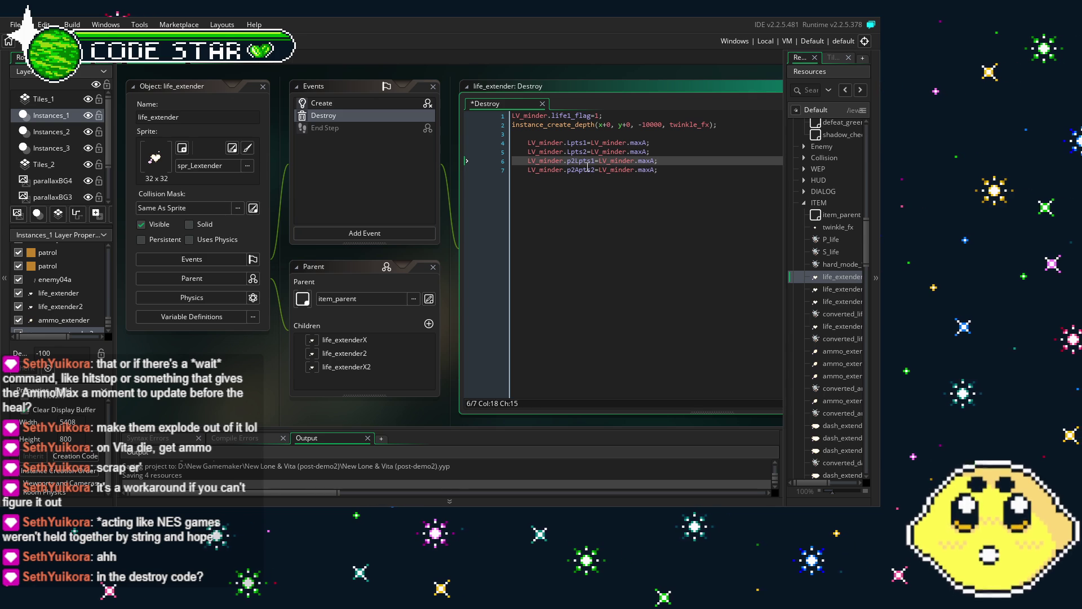
click(528, 170)
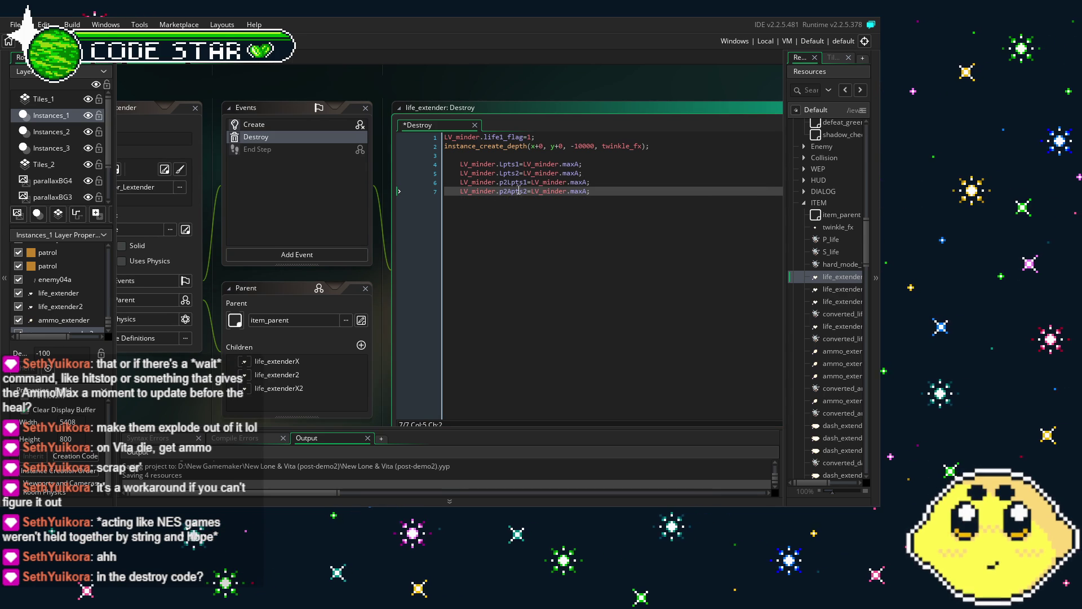
click(507, 191)
key(Delete)
text(L)
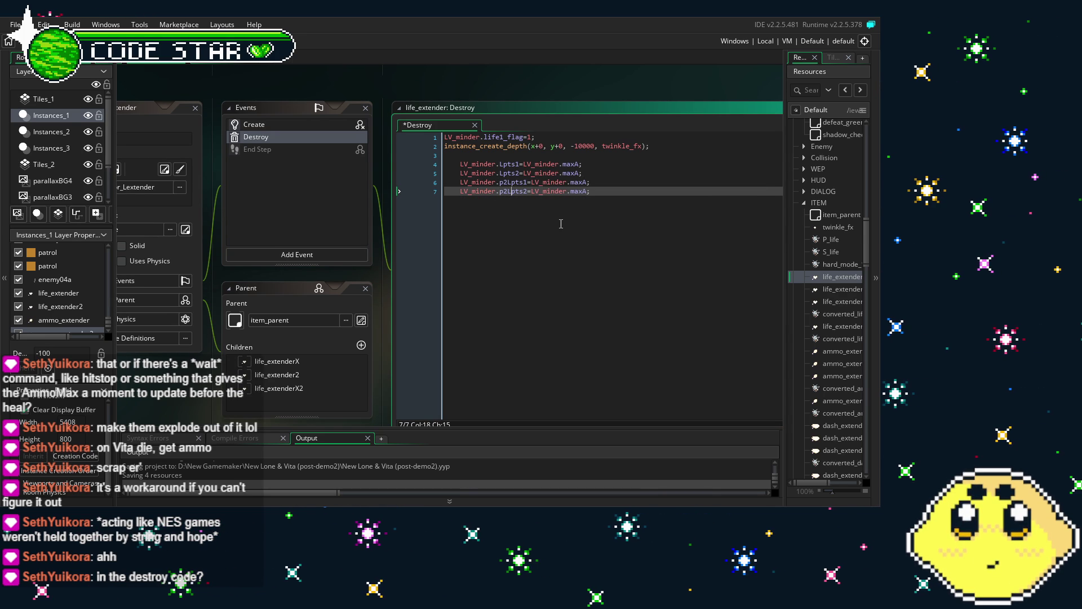
Change maxA to maxL on lines 4 and 5
click(580, 164)
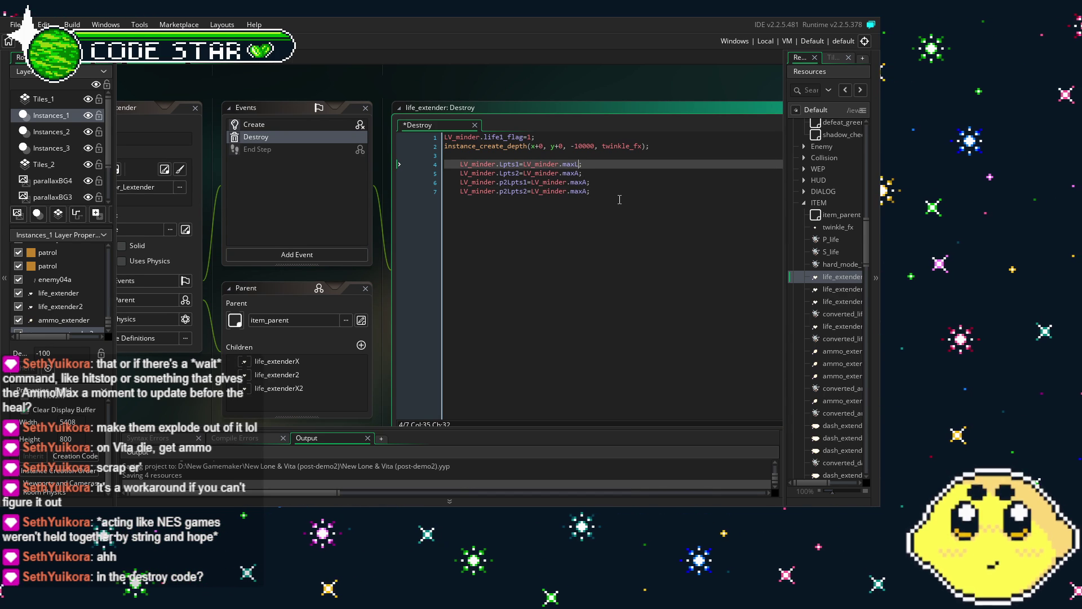
key(BackSpace)
text(L)
click(506, 251)
click(580, 173)
key(BackSpace)
text(L)
key(Down)
key(Down)
key(Home)
key(Up)
key(Right)
key(Right)
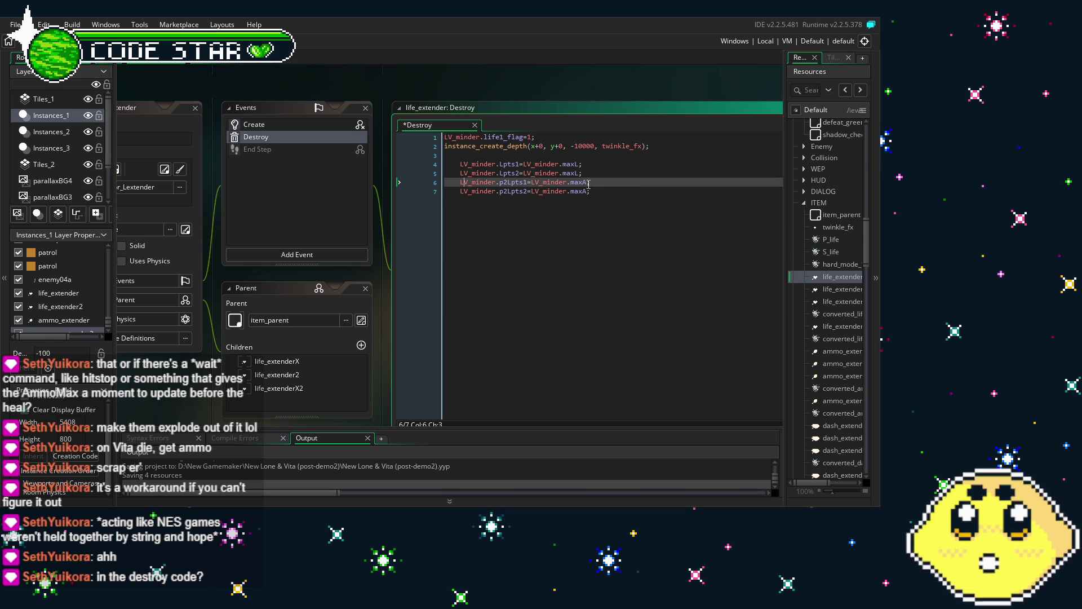
Change maxA to maxL on lines 6 and 7, then select the four life-refill lines
click(589, 182)
key(BackSpace)
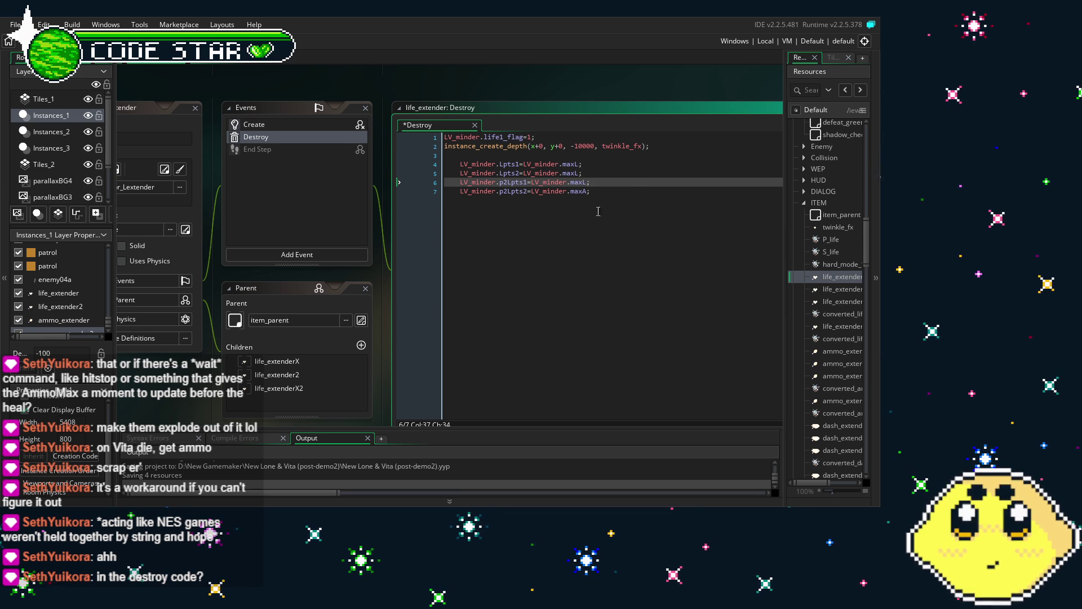
text(L)
key(Escape)
key(Down)
key(ctrl+Left)
key(ctrl+Left)
click(587, 191)
key(BackSpace)
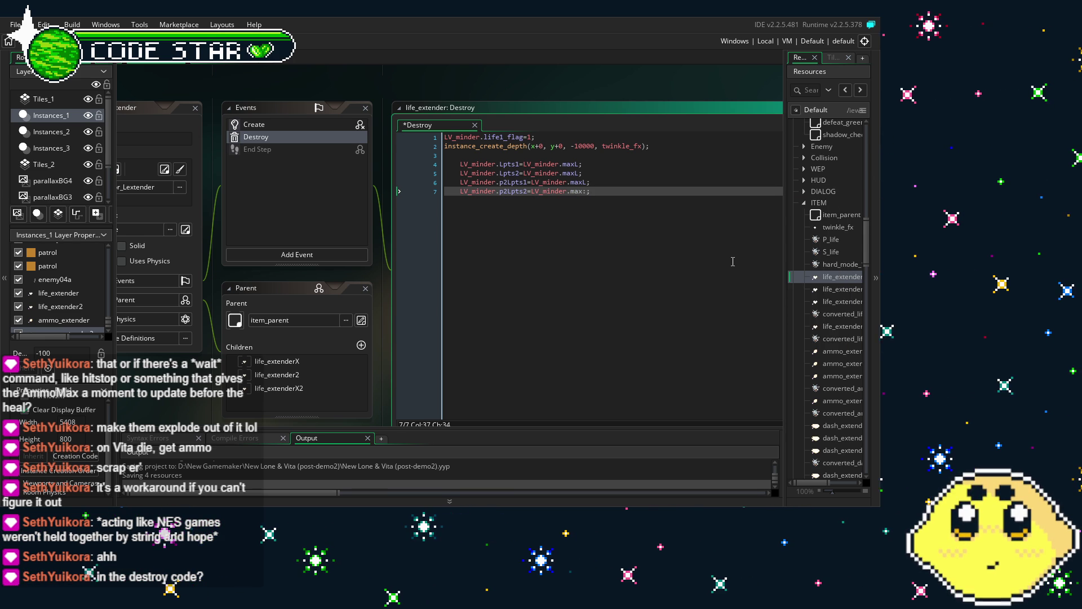
text(L)
key(Home)
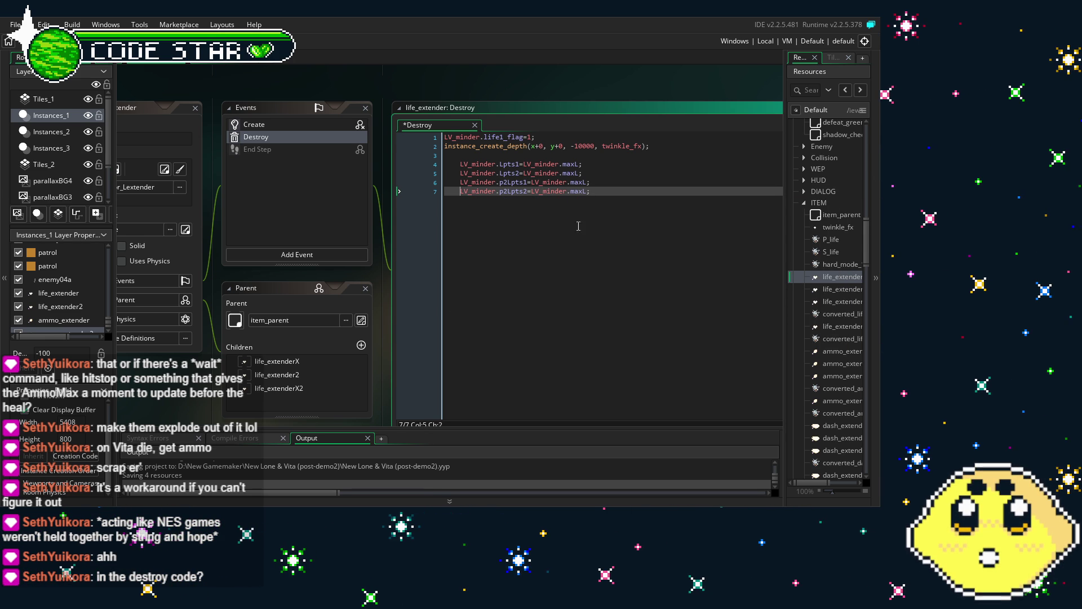
drag(586, 216, 438, 164)
key(ctrl+c)
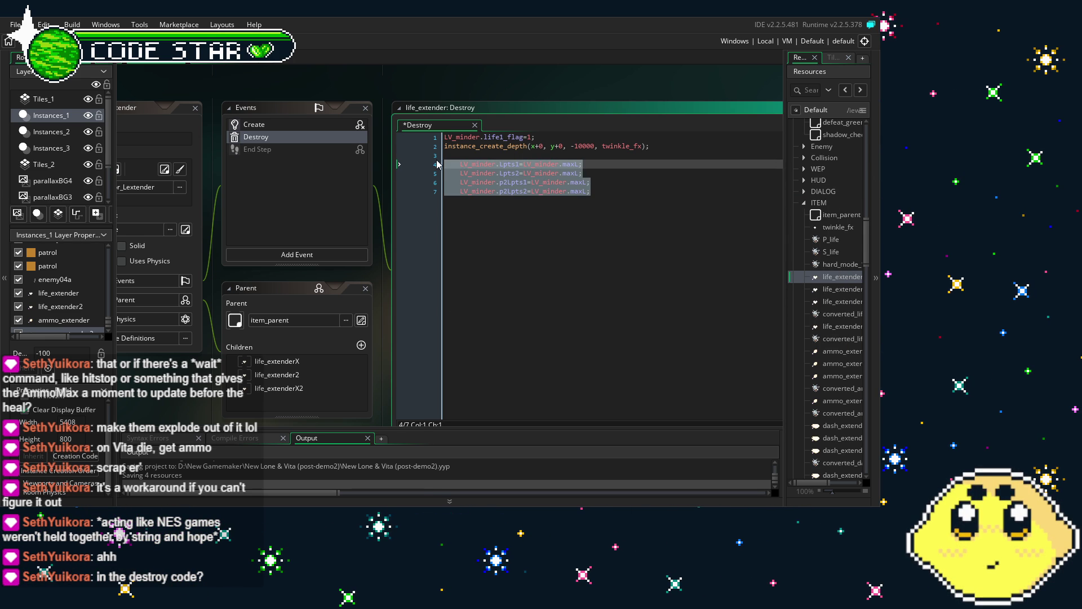
click(842, 290)
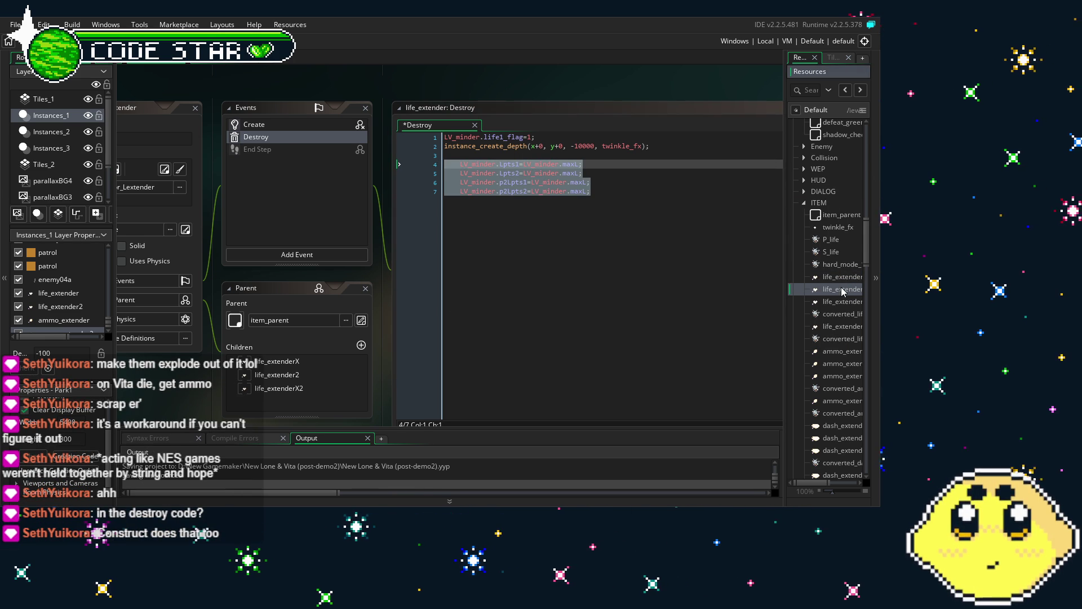
Paste the four maxL life-refill lines into life_extender2's and life_extenderX's Destroy code
double_click(842, 289)
click(339, 115)
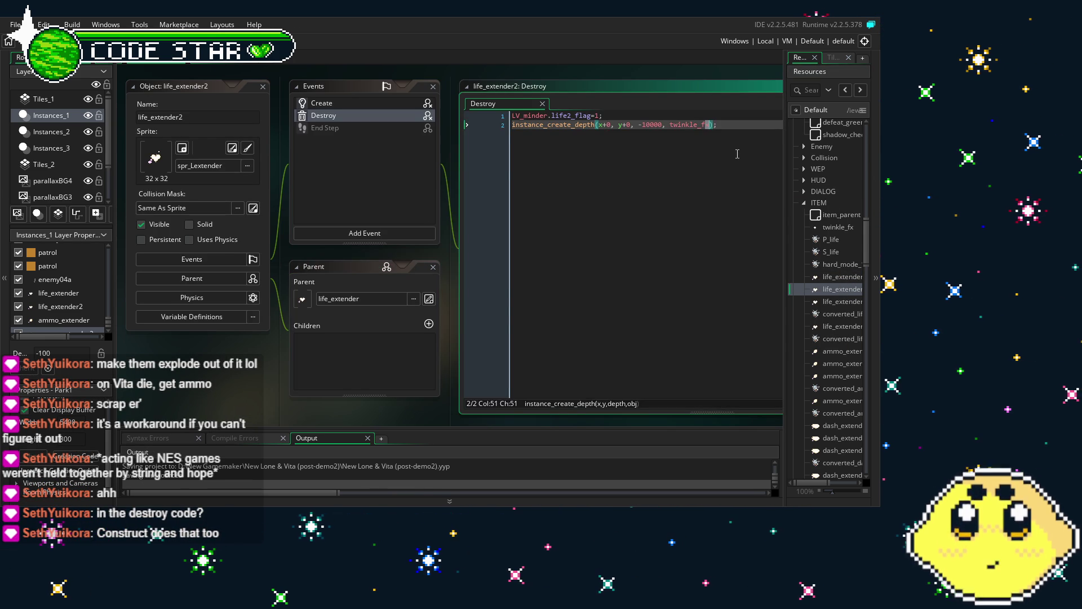
key(ctrl+v)
double_click(842, 301)
click(323, 115)
click(762, 161)
key(ctrl+v)
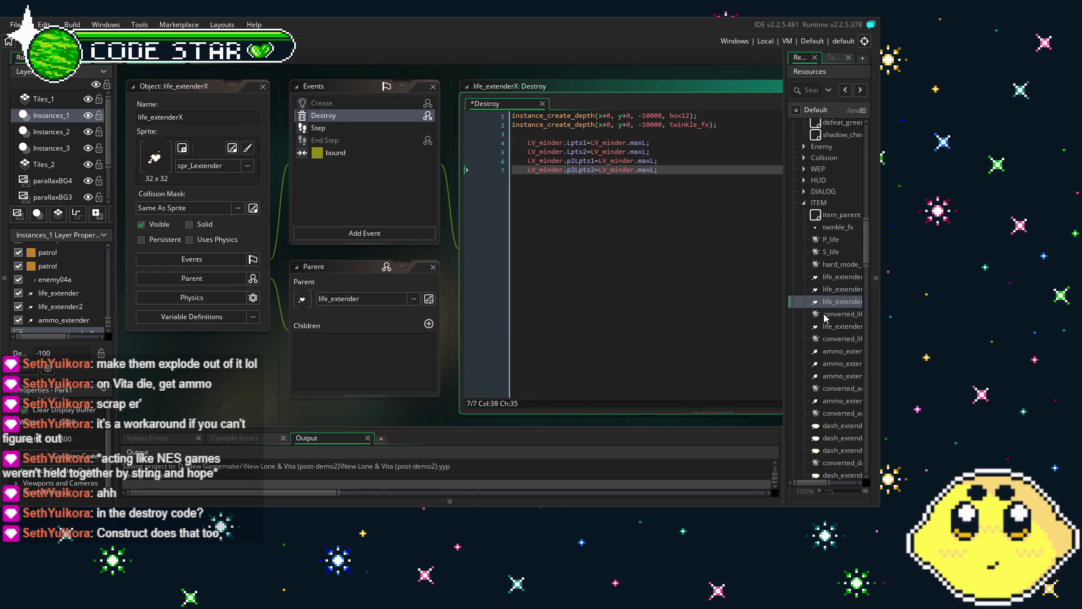
Paste the same life-refill lines into life_extenderX2's Destroy code
double_click(831, 326)
click(342, 116)
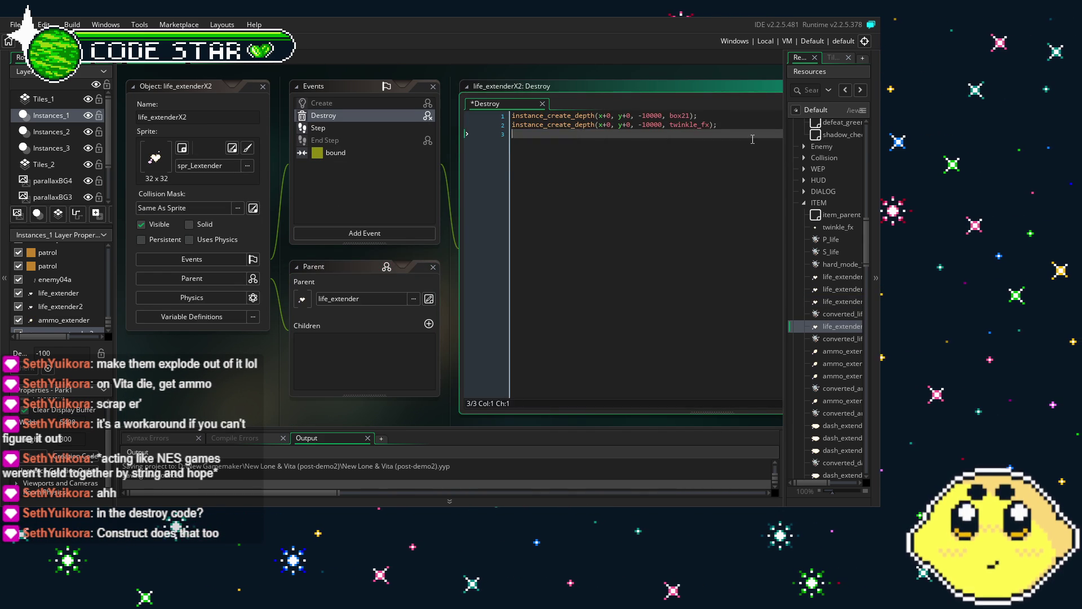
click(752, 139)
key(ctrl+v)
click(823, 314)
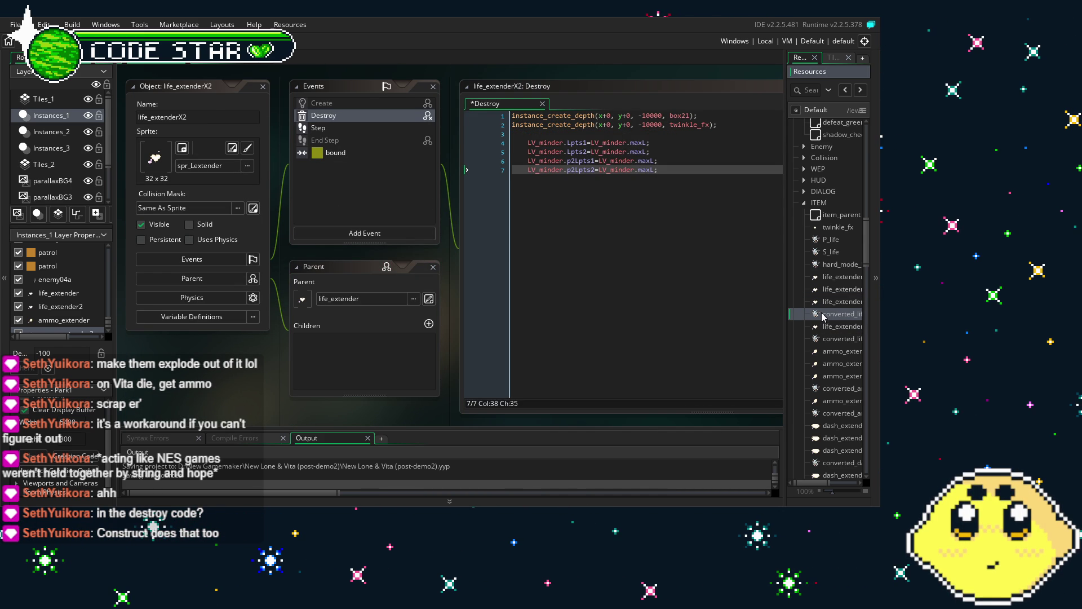
double_click(823, 315)
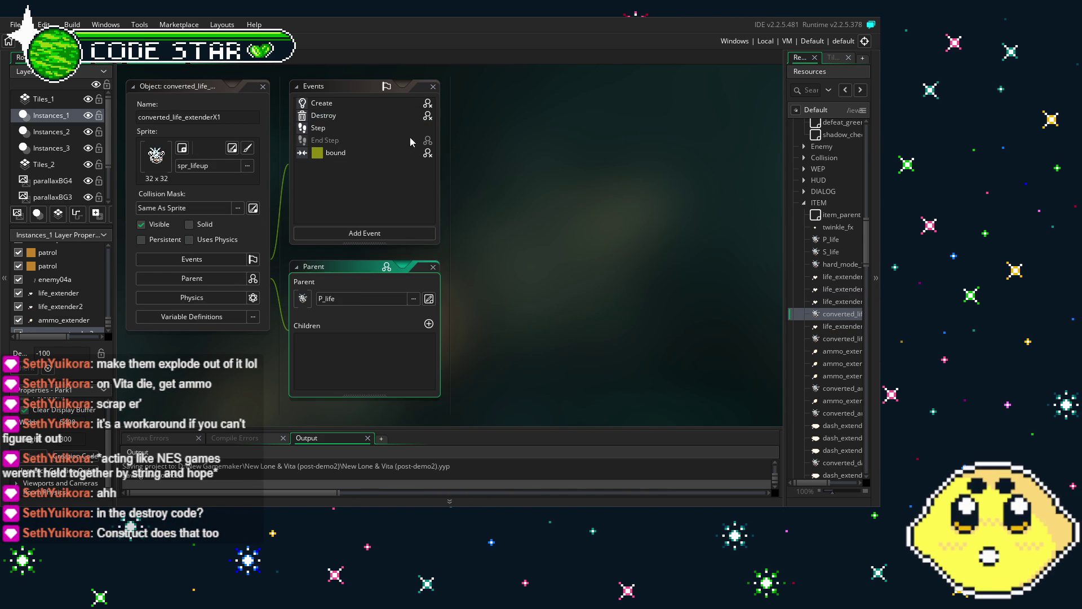
click(339, 116)
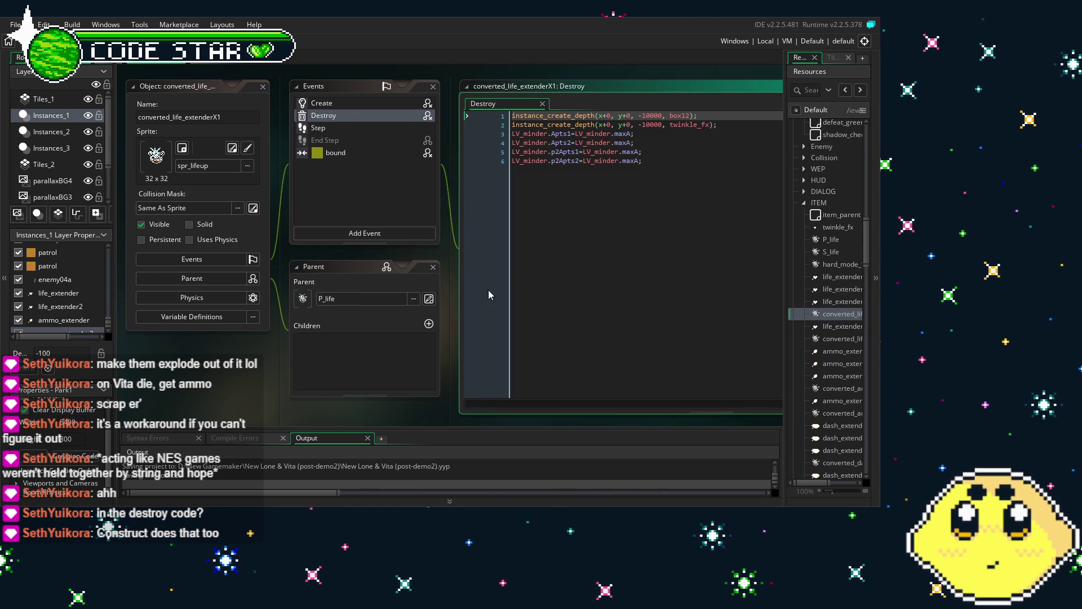
click(535, 165)
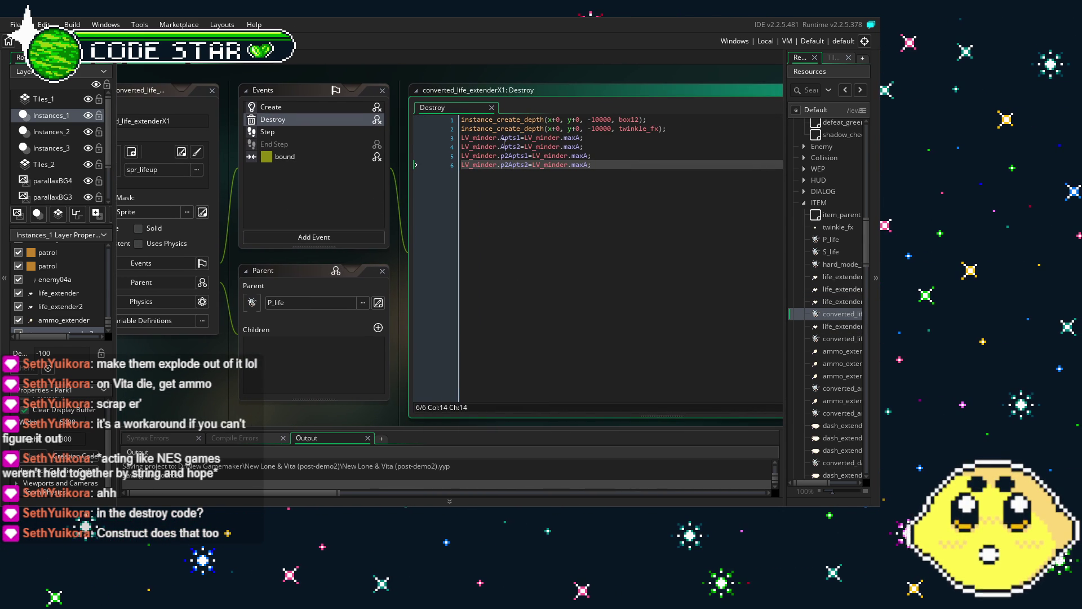
key(Left)
key(Left)
key(Left)
drag(509, 297, 533, 298)
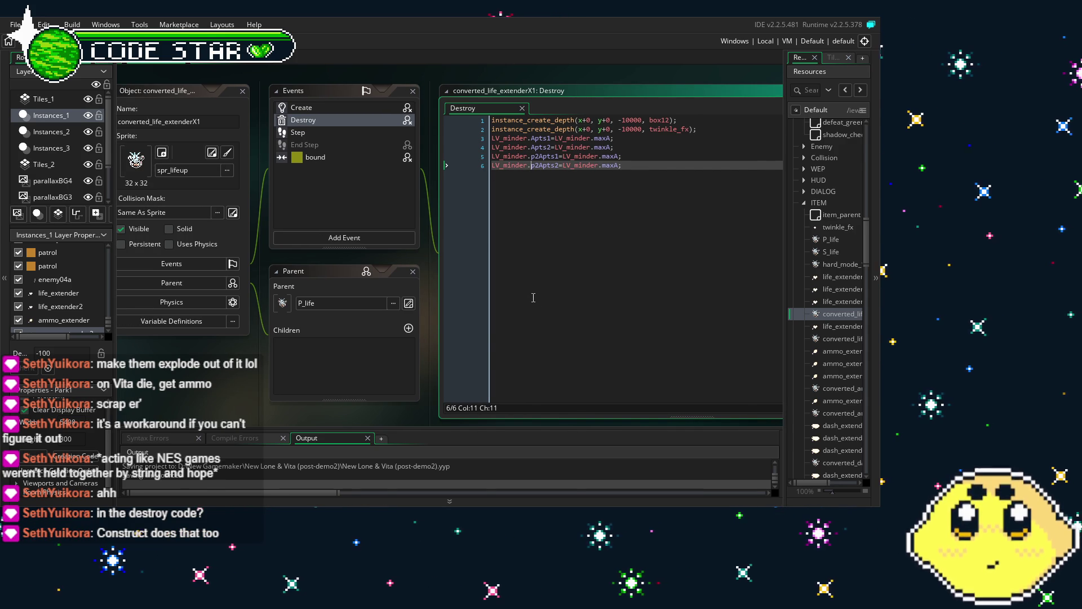
click(831, 328)
double_click(831, 328)
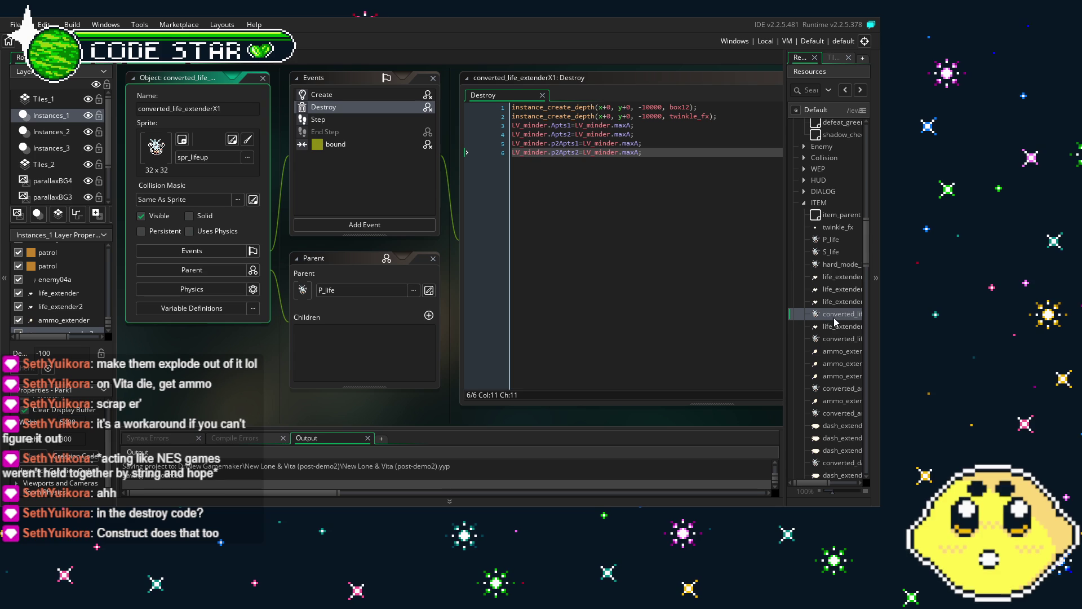
drag(648, 152, 455, 129)
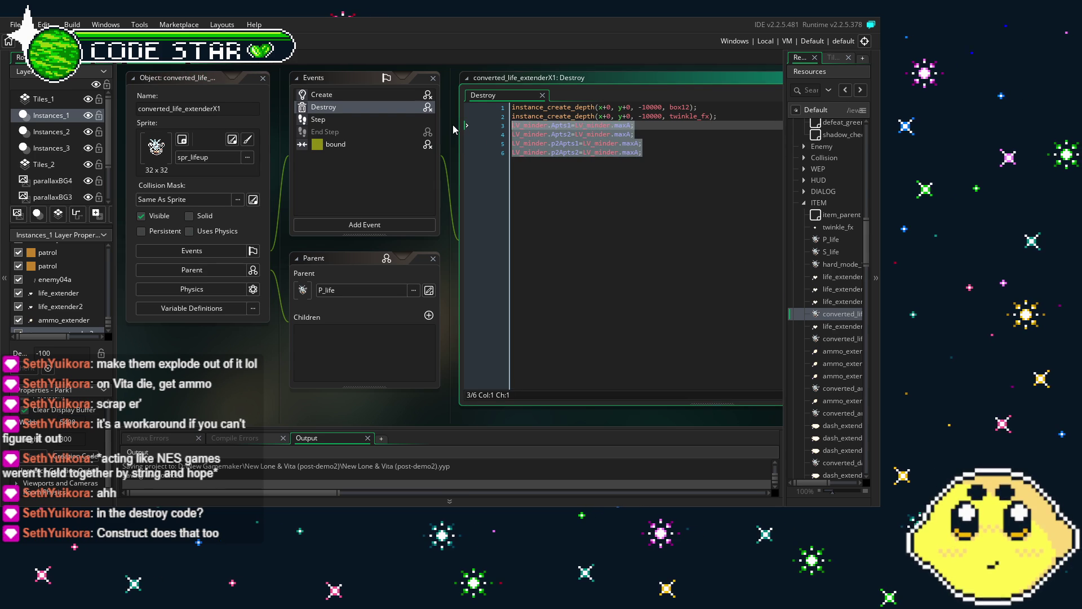
key(Delete)
key(ctrl+v)
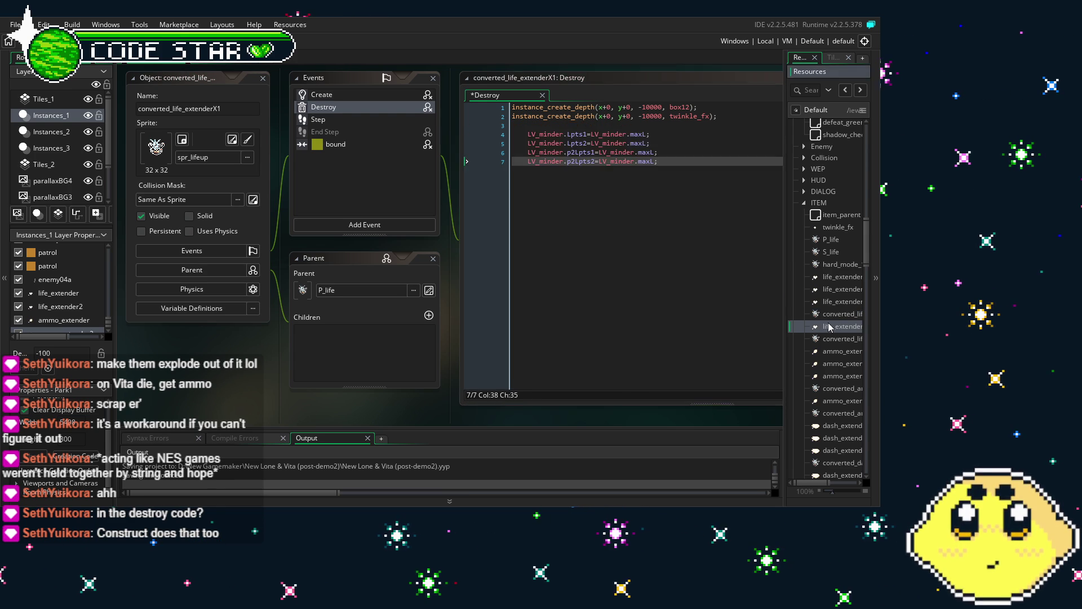
double_click(830, 326)
double_click(830, 342)
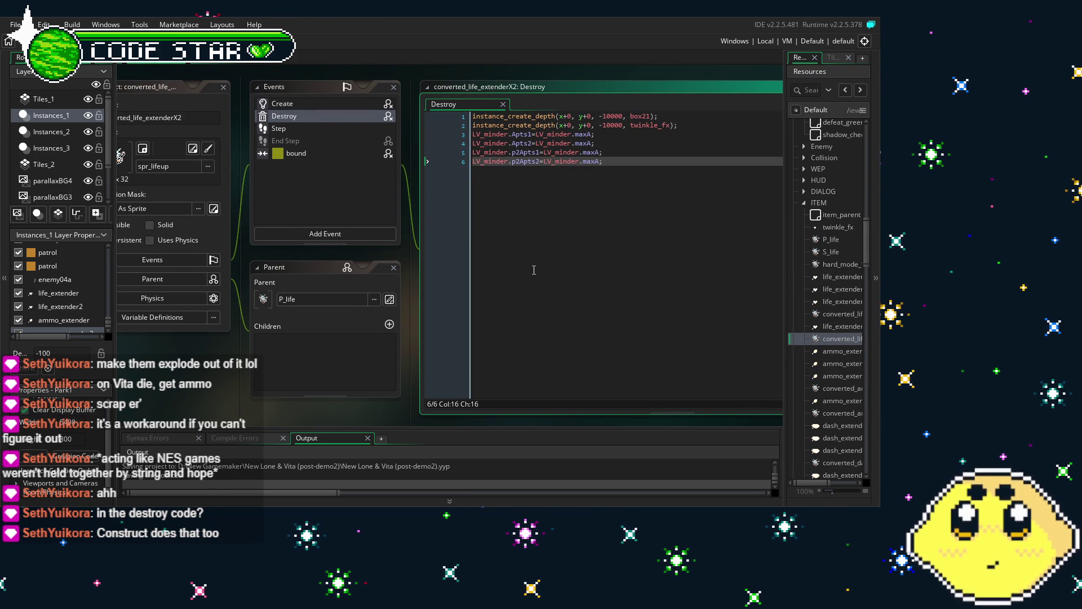
click(831, 315)
double_click(831, 314)
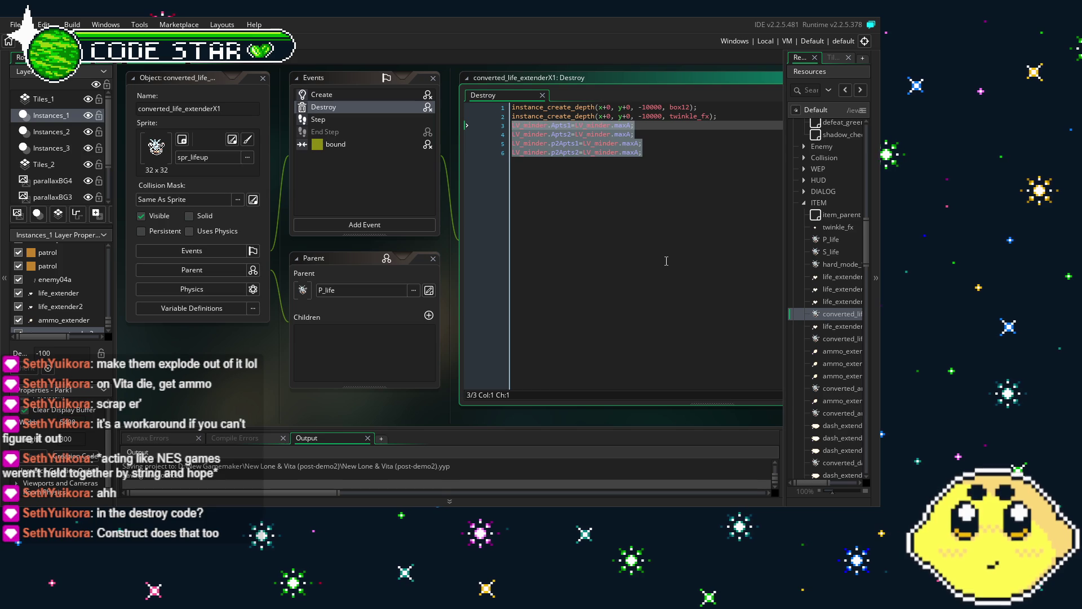
click(666, 261)
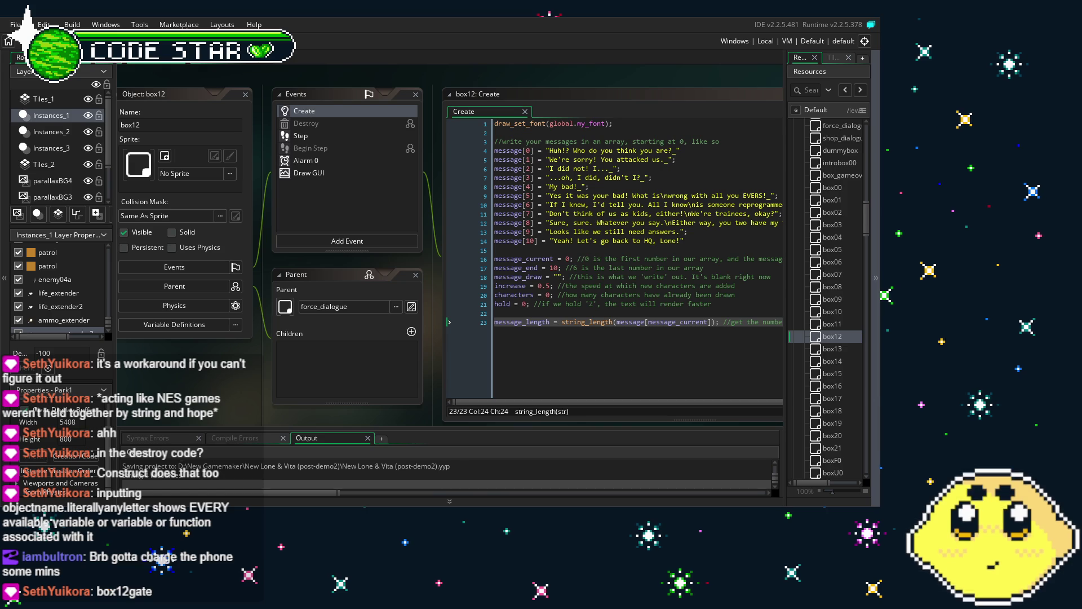
Collapse the DIALOG folder in Resources and reopen converted_life_extenderX1's Destroy code
drag(321, 404, 233, 397)
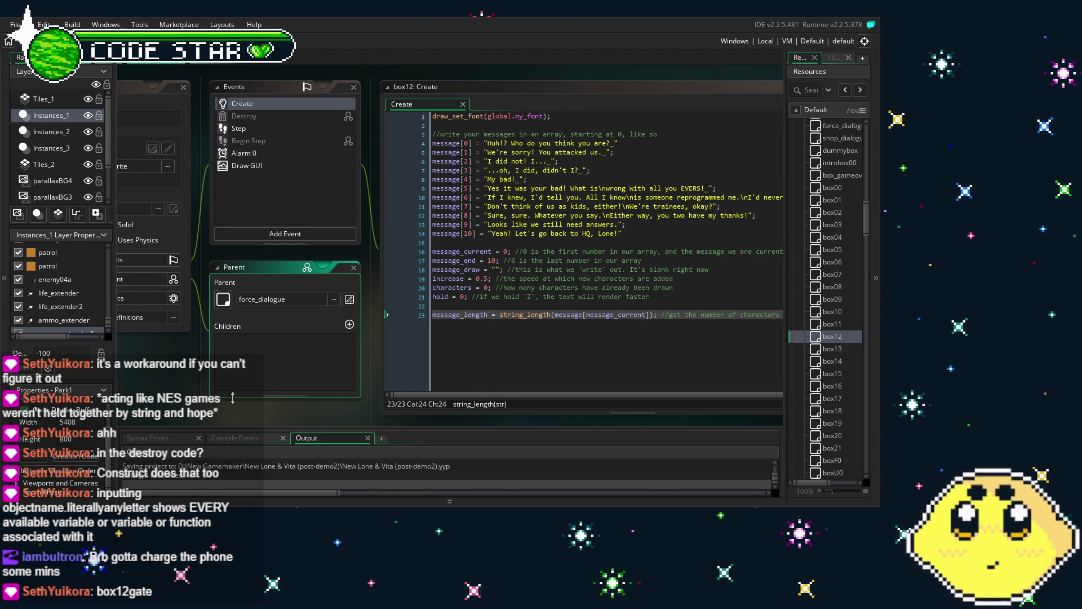
scroll(805, 401, up, 8)
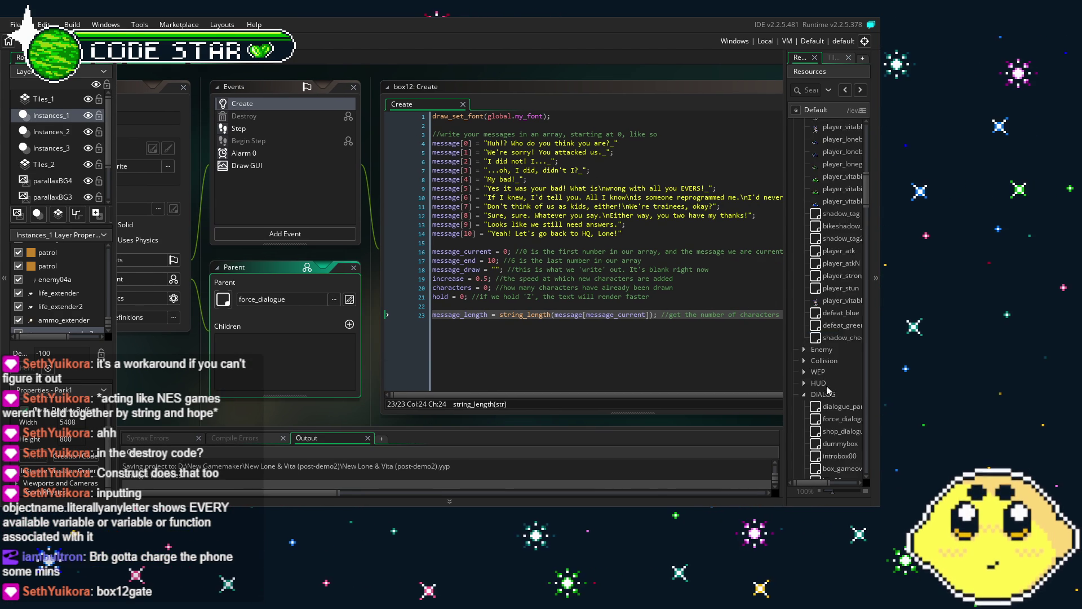
click(804, 396)
scroll(834, 225, down, 9)
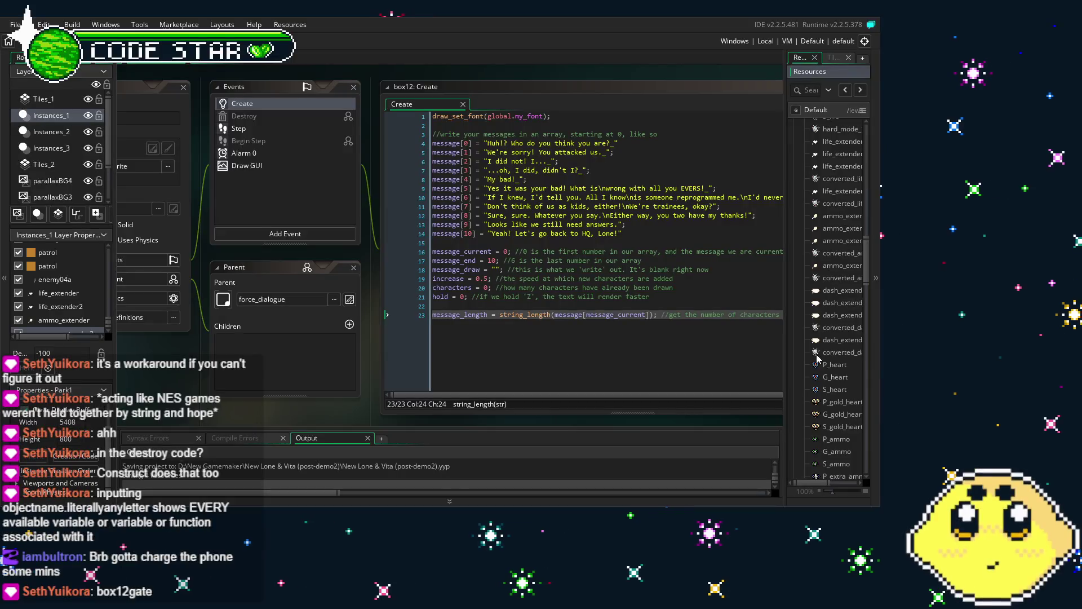
double_click(838, 179)
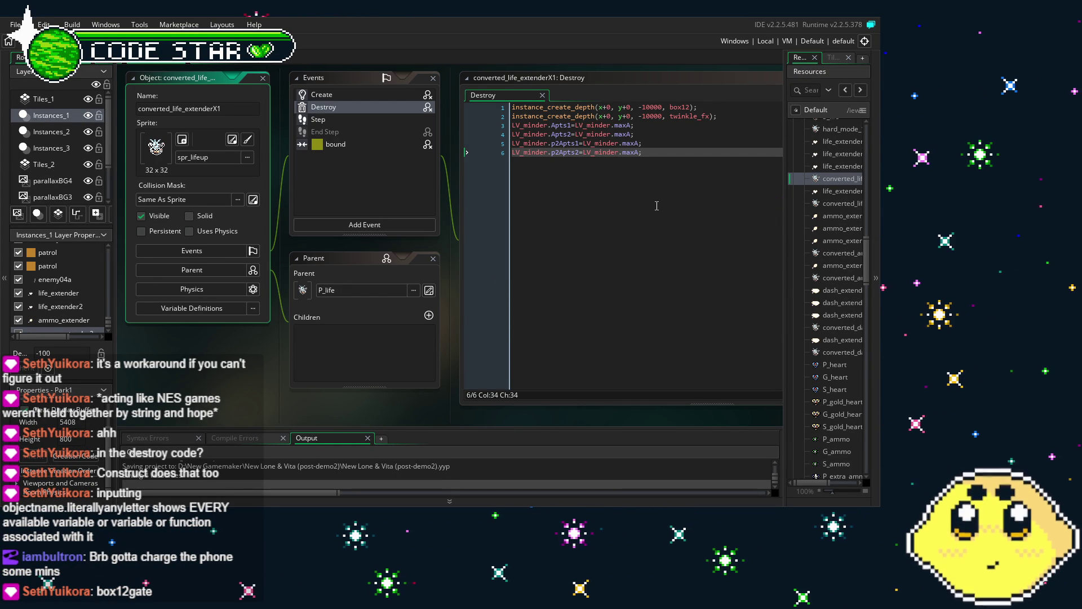
double_click(830, 254)
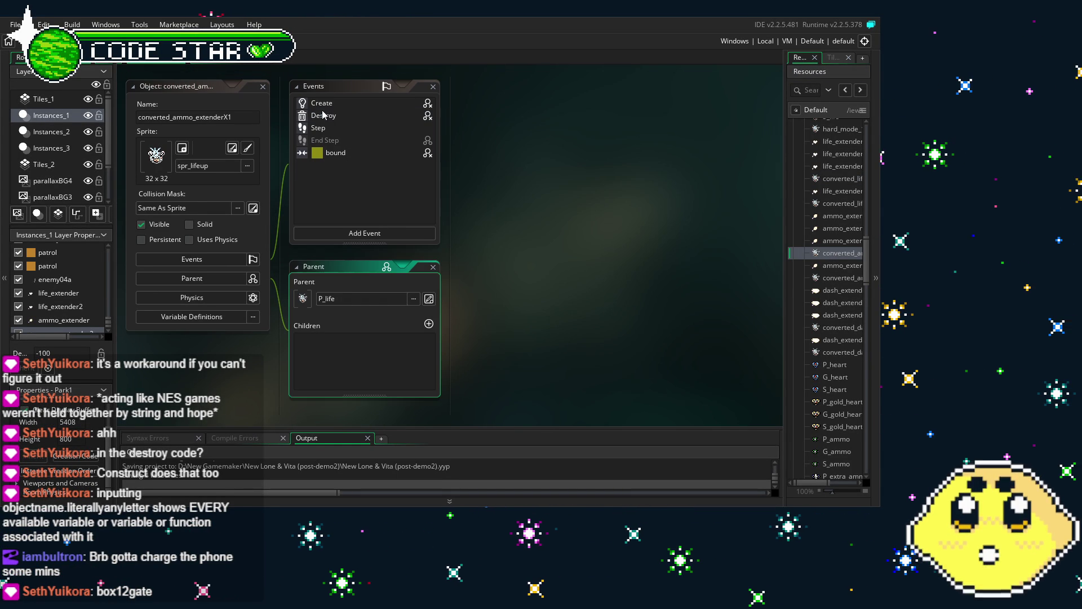
click(329, 116)
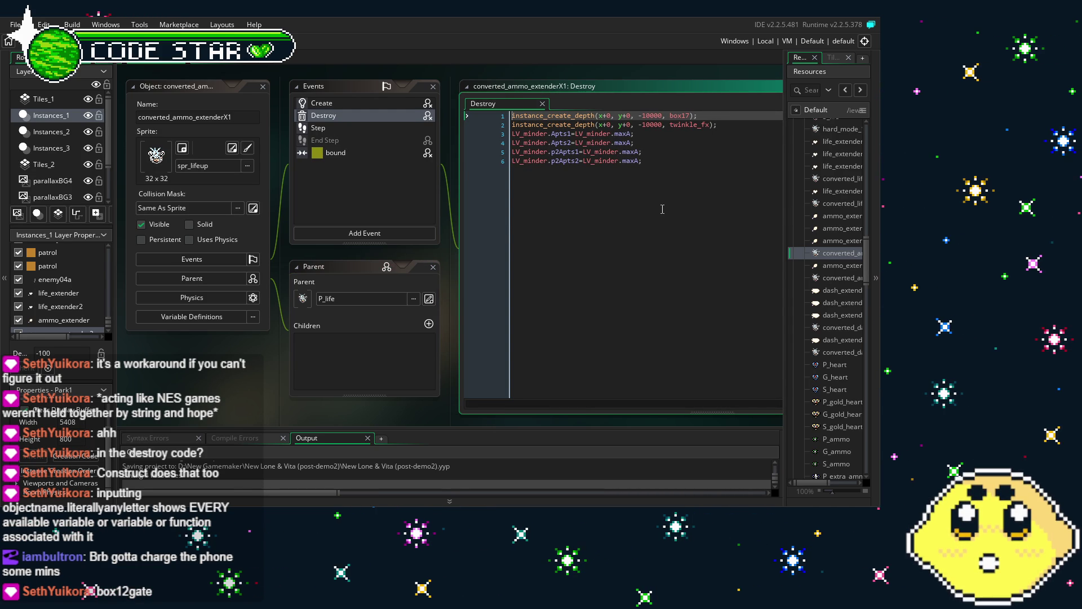
click(662, 210)
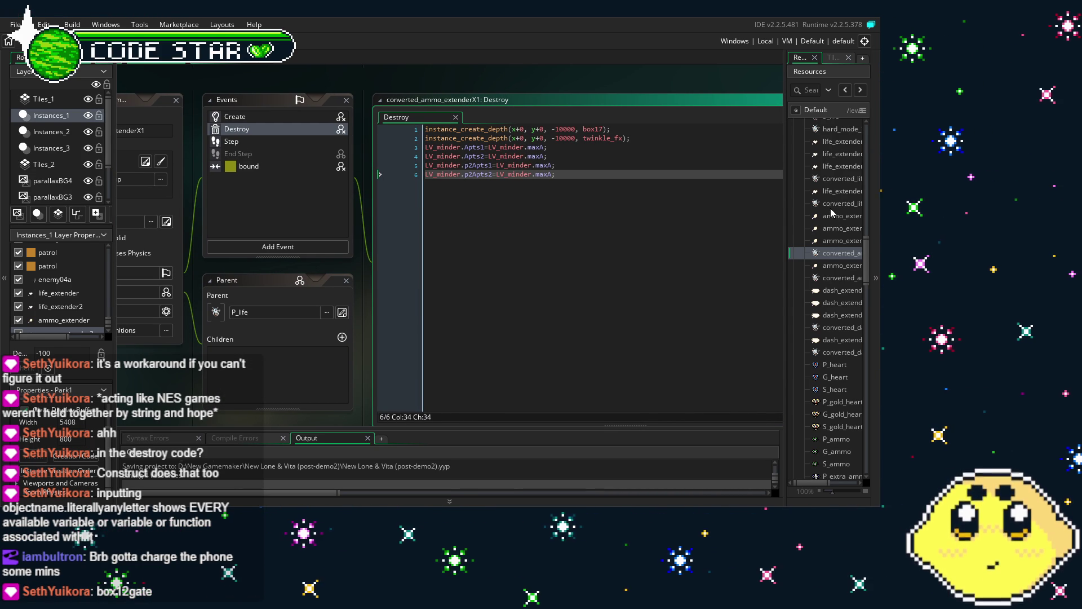
double_click(840, 179)
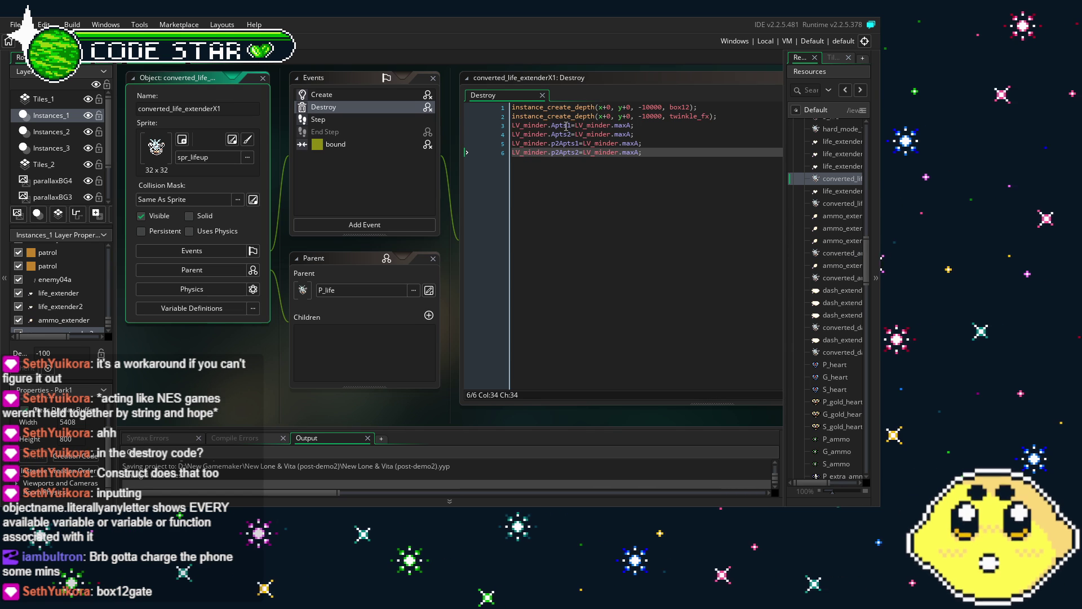
Replace converted_life_extenderX1's ammo refill lines with Lpts lines set to LV_minder.maxL, and unindent them
click(571, 126)
key(ctrl+a)
text(LV_minder.Lpts1=LV_minder.maxL; 	LV_minder.Lpts2=LV_minder.maxL; 	LV_minder.p2Lpts1=LV_minder.maxL; 	LV_minder.p2Lpts2=LV_minder.maxL;)
click(567, 153)
click(513, 125)
key(BackSpace)
key(Down)
key(Delete)
key(Down)
key(Delete)
key(Down)
key(Delete)
drag(628, 153, 475, 125)
key(ctrl+c)
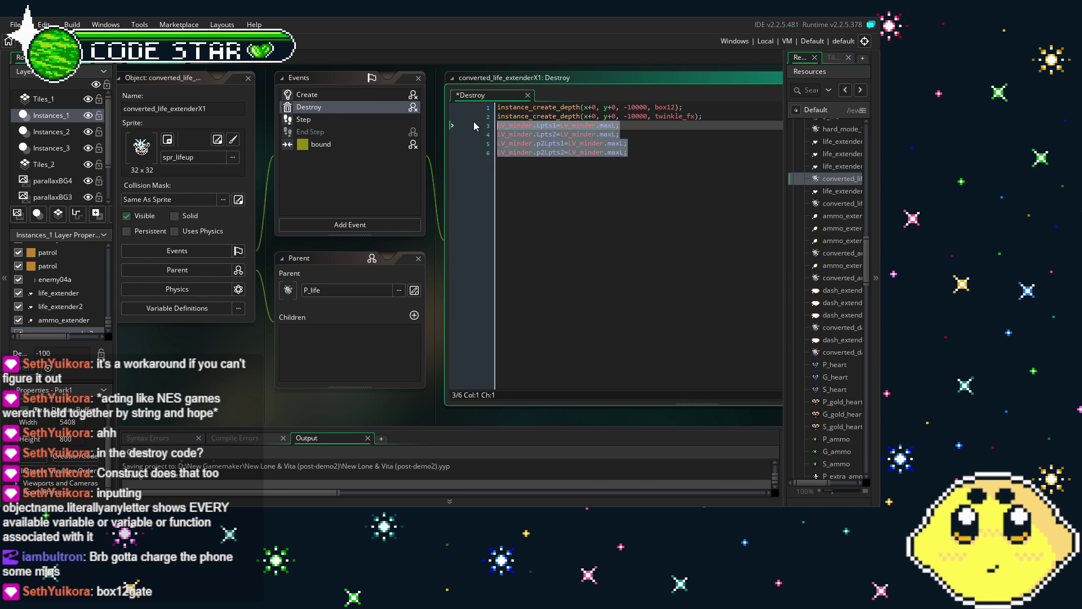
Remove the extra indentation from the refill lines in life_extender's Destroy code
double_click(839, 144)
click(528, 134)
key(BackSpace)
key(Down)
key(BackSpace)
key(Down)
Begin unindenting the refill lines in life_extender2's Destroy code
key(BackSpace)
key(Down)
key(BackSpace)
key(Up)
key(Up)
key(Up)
key(BackSpace)
double_click(831, 154)
click(528, 134)
key(BackSpace)
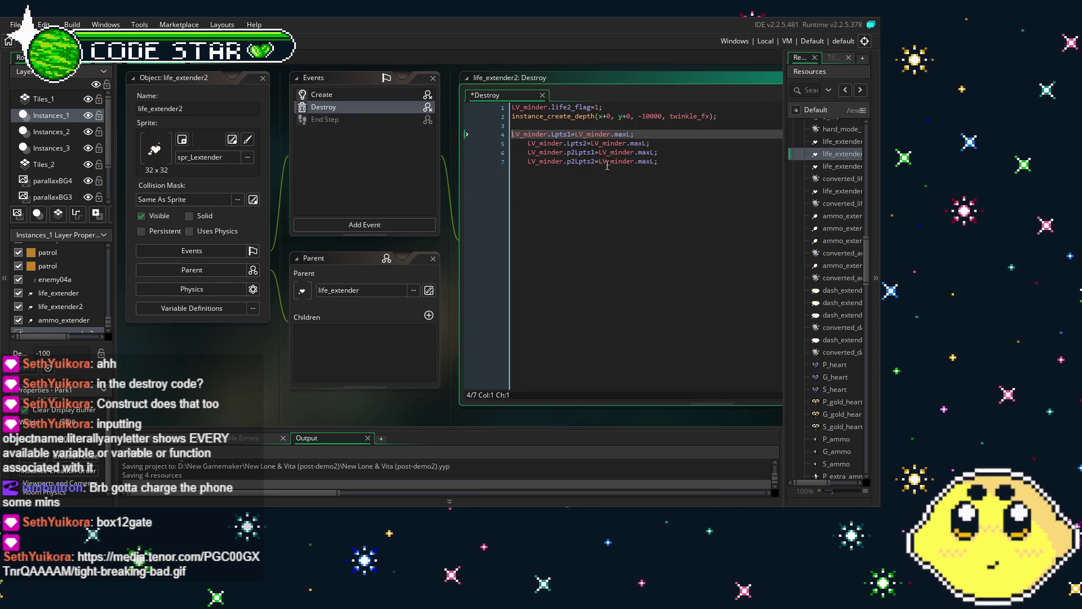
Finish unindenting life_extender2's remaining refill lines
key(Down)
key(BackSpace)
key(Down)
key(BackSpace)
key(Down)
key(BackSpace)
key(Up)
key(Up)
key(Up)
key(BackSpace)
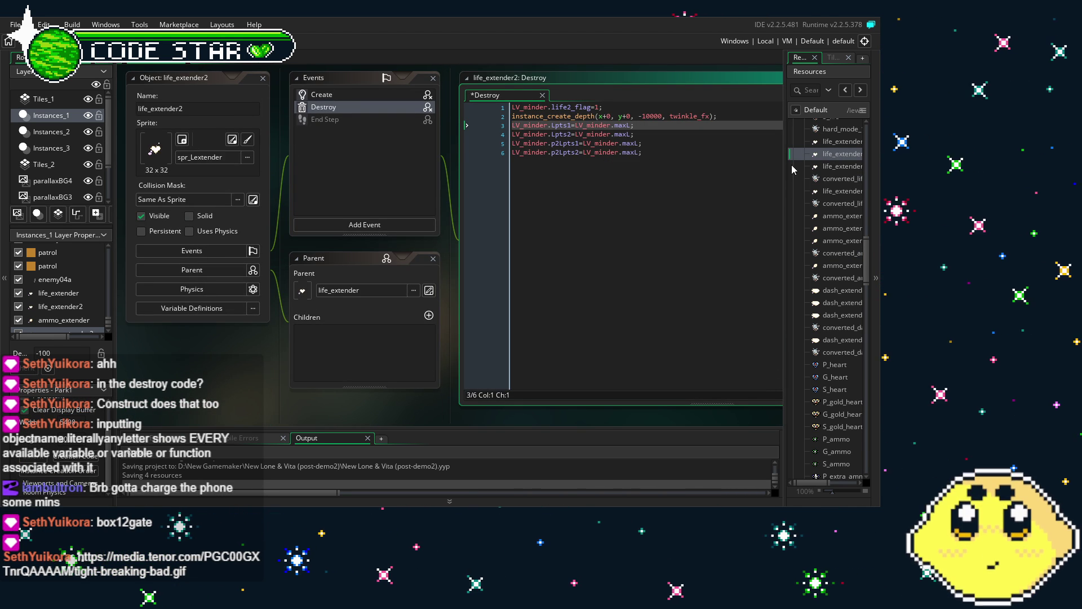
In life_extenderX's Destroy code, unindent the refill lines and delete the blank line
double_click(838, 166)
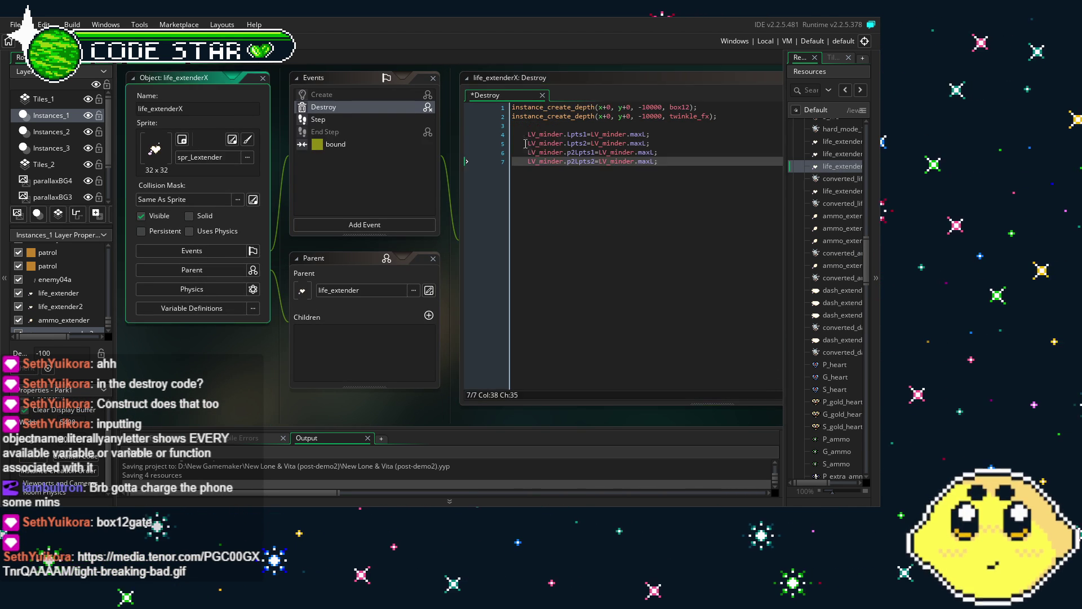
click(529, 134)
key(BackSpace)
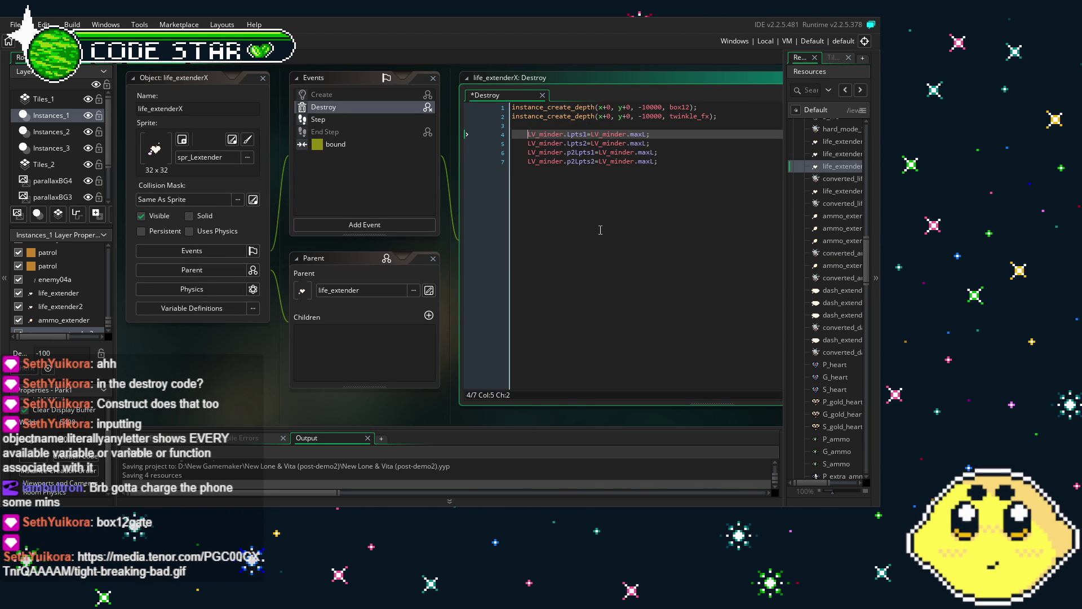
key(BackSpace)
key(Down)
key(Home)
key(BackSpace)
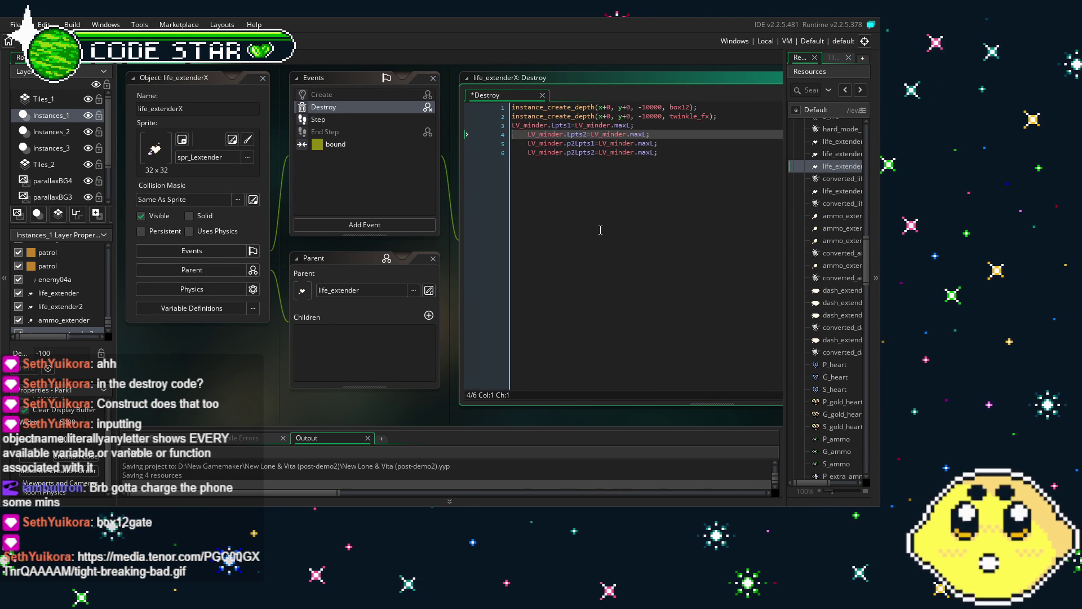
key(Down)
key(Home)
key(BackSpace)
key(Down)
key(Home)
key(BackSpace)
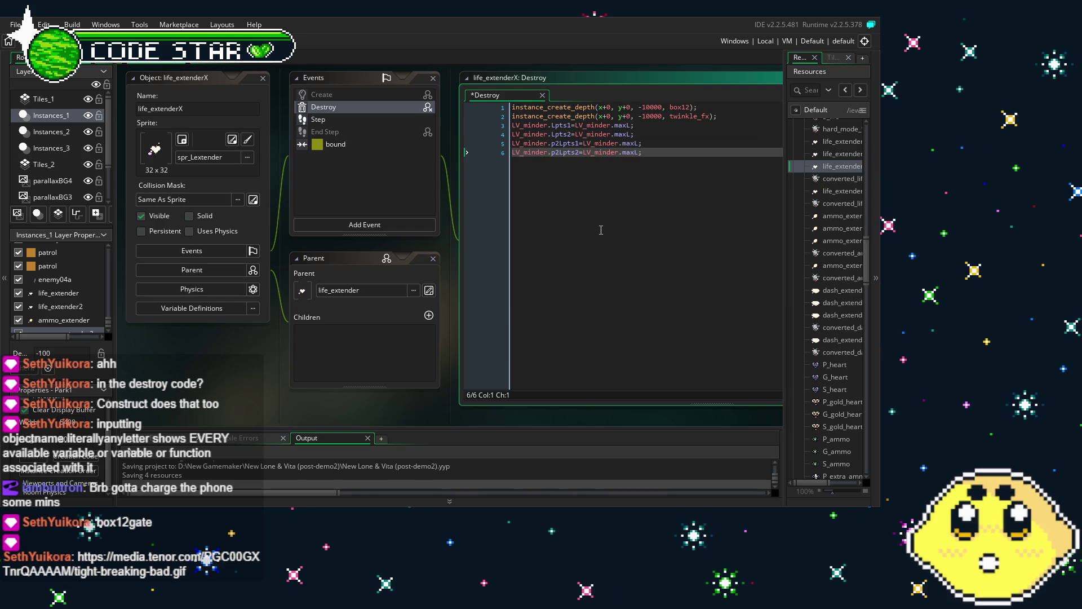
Reopen converted_life_extenderX1 to check its updated refill code
click(827, 180)
double_click(827, 181)
click(700, 179)
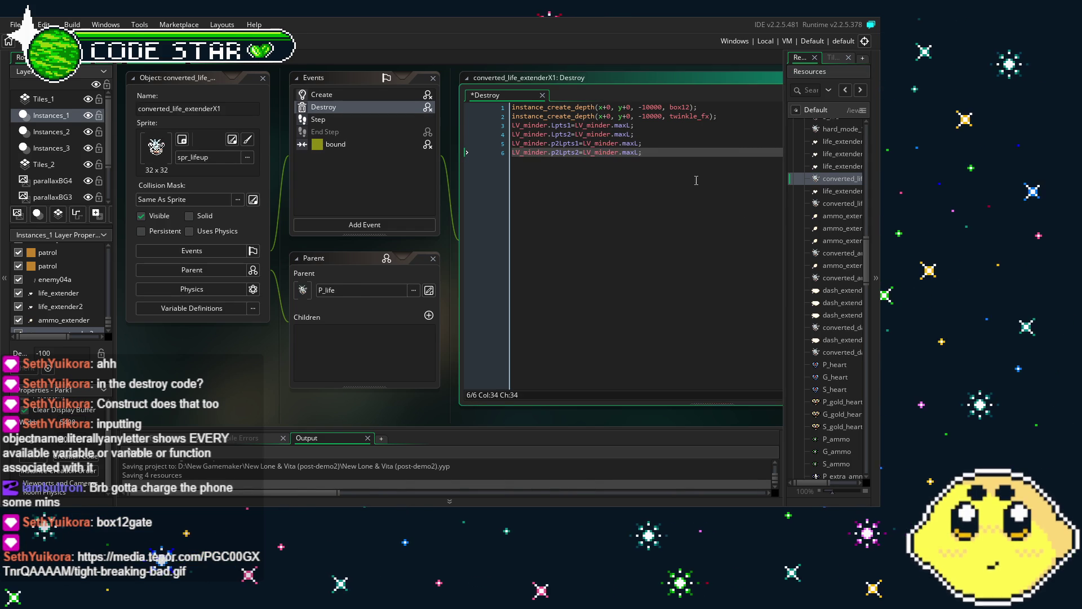
Unindent life_extenderX2's refill lines with Shift+Tab and delete the blank line
double_click(835, 192)
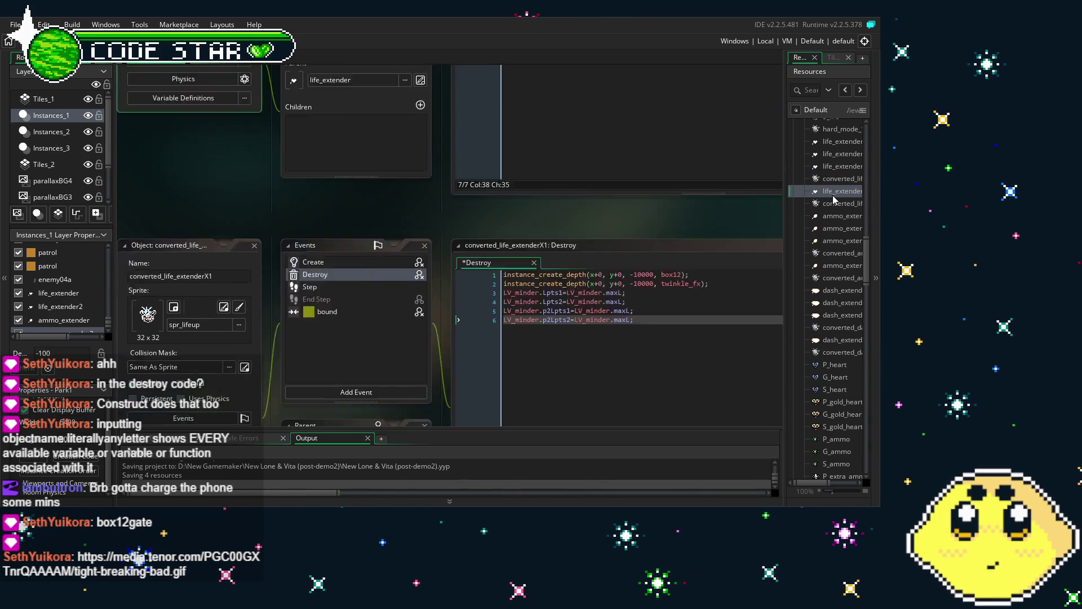
click(527, 135)
key(shift+Tab)
key(Down)
key(shift+Tab)
key(Down)
key(shift+Tab)
key(Down)
key(shift+Tab)
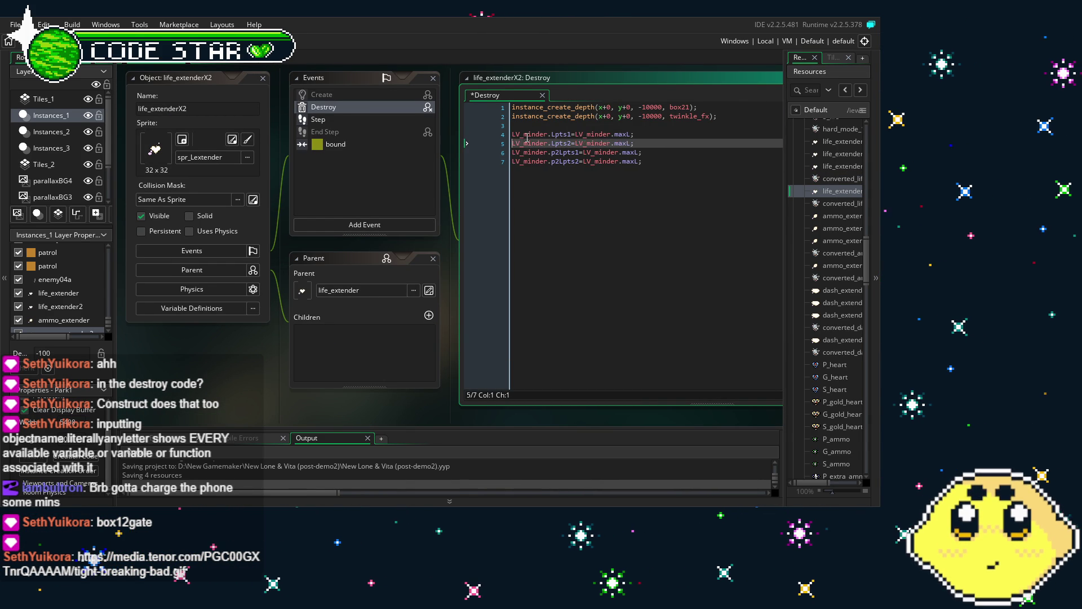
key(Up)
key(Up)
key(Up)
key(BackSpace)
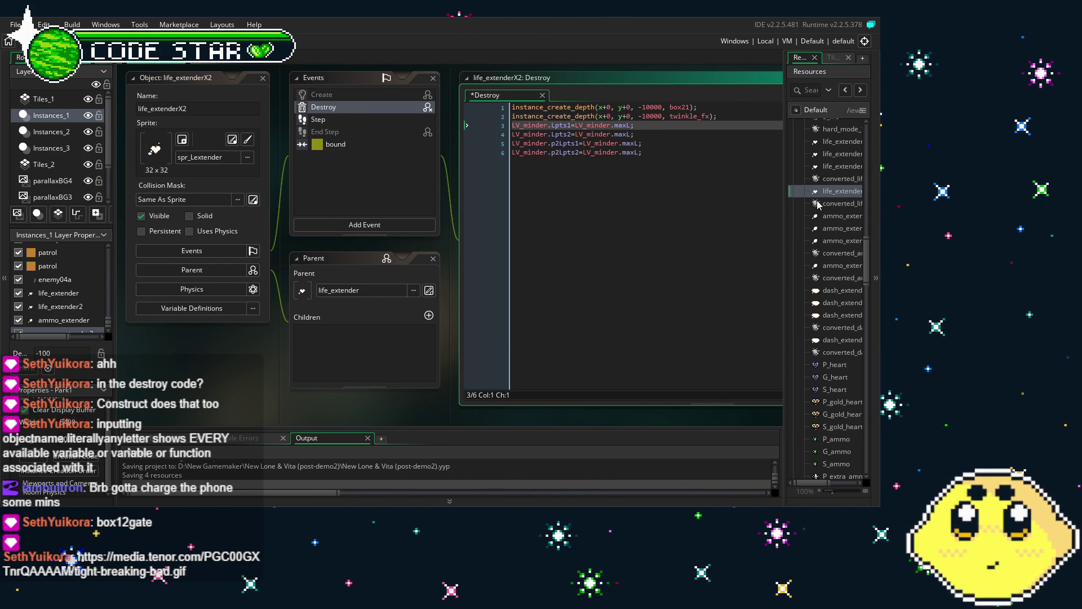
Replace converted_life_extenderX2's four ammo refill lines with Lpts lines set to LV_minder.maxL
double_click(819, 204)
click(573, 153)
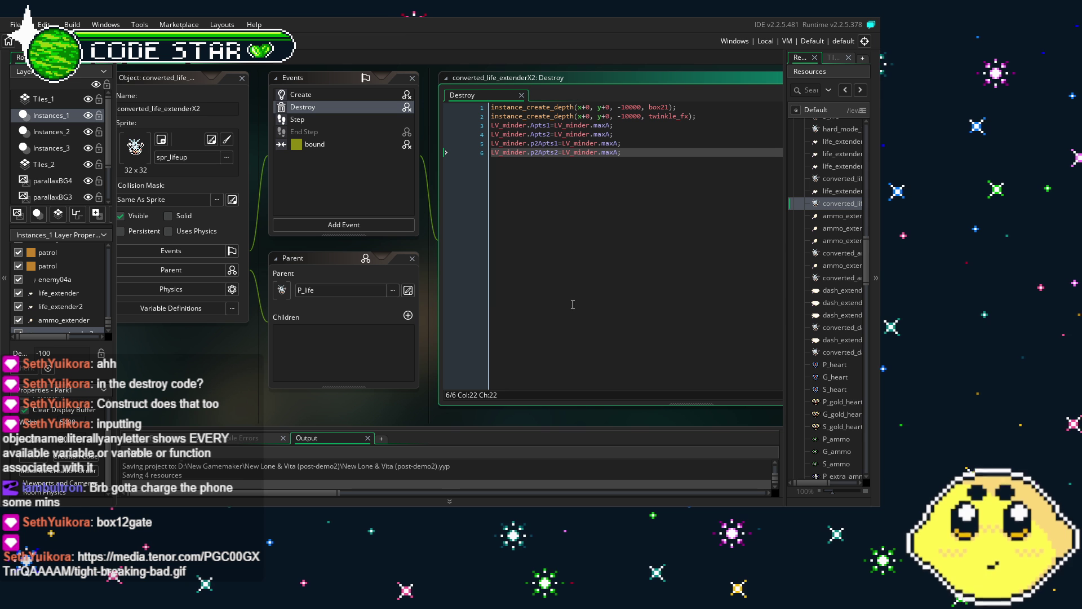
click(535, 125)
key(BackSpace)
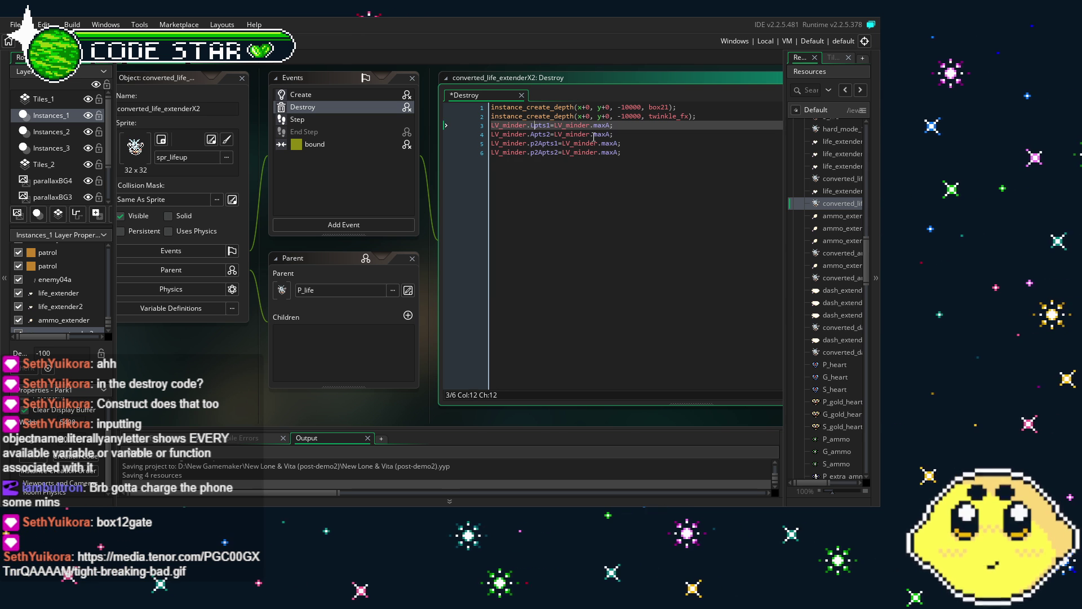
text(L)
key(Down)
drag(622, 152, 434, 126)
key(ctrl+v)
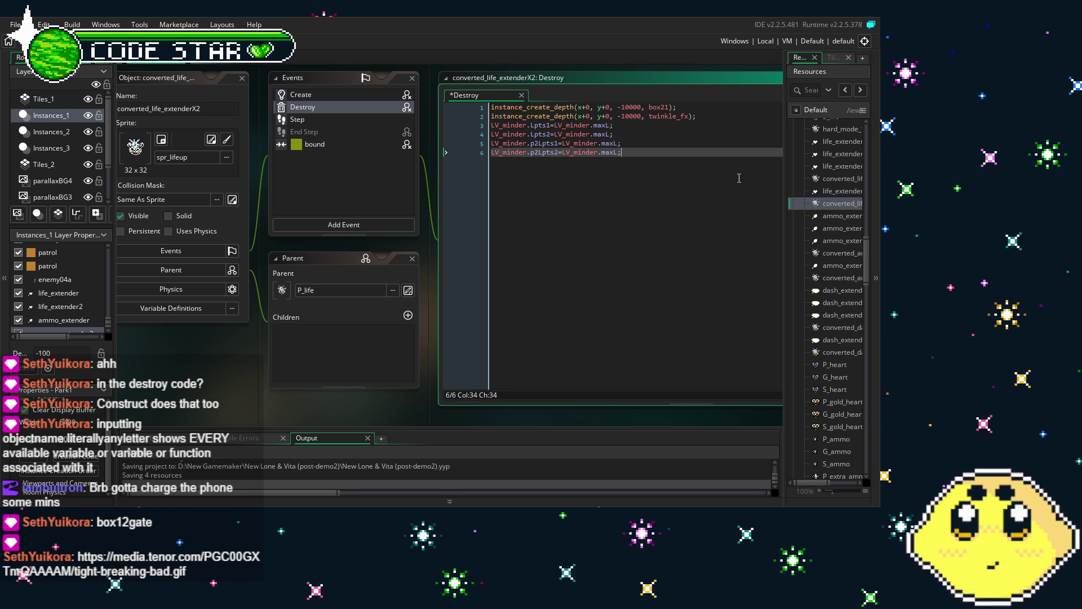
double_click(844, 217)
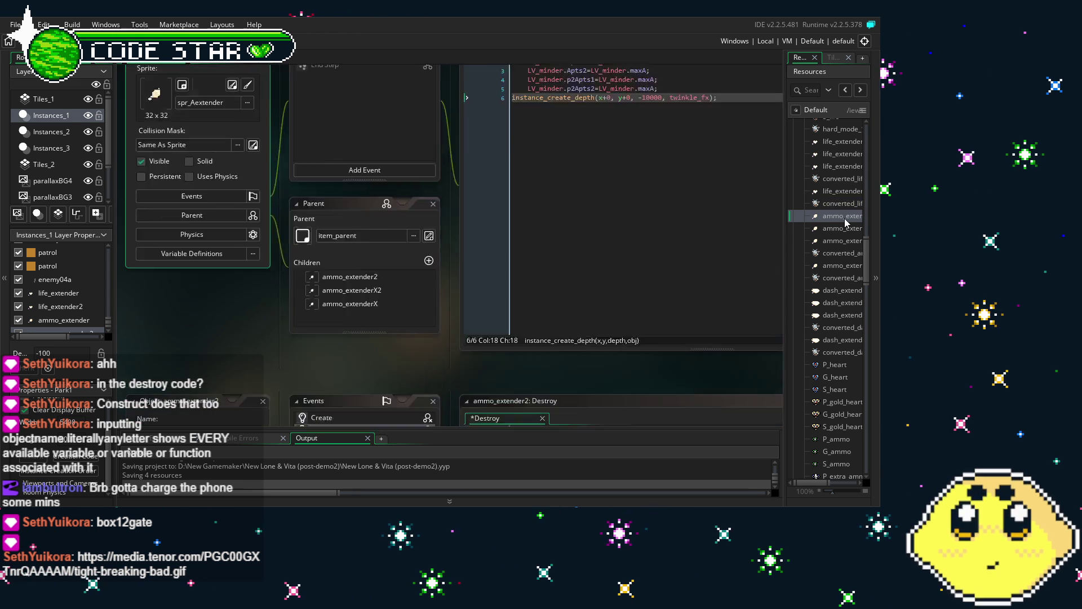
Remove the indentation from ammo_extender's four refill lines
click(528, 115)
key(BackSpace)
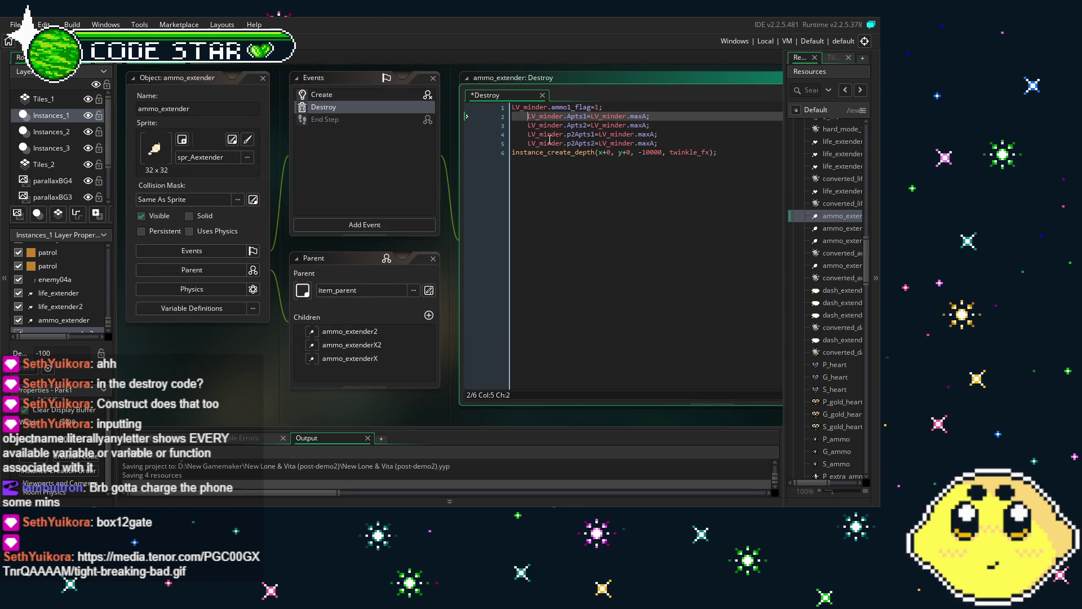
key(Down)
key(Delete)
key(Down)
key(Delete)
key(Down)
key(Delete)
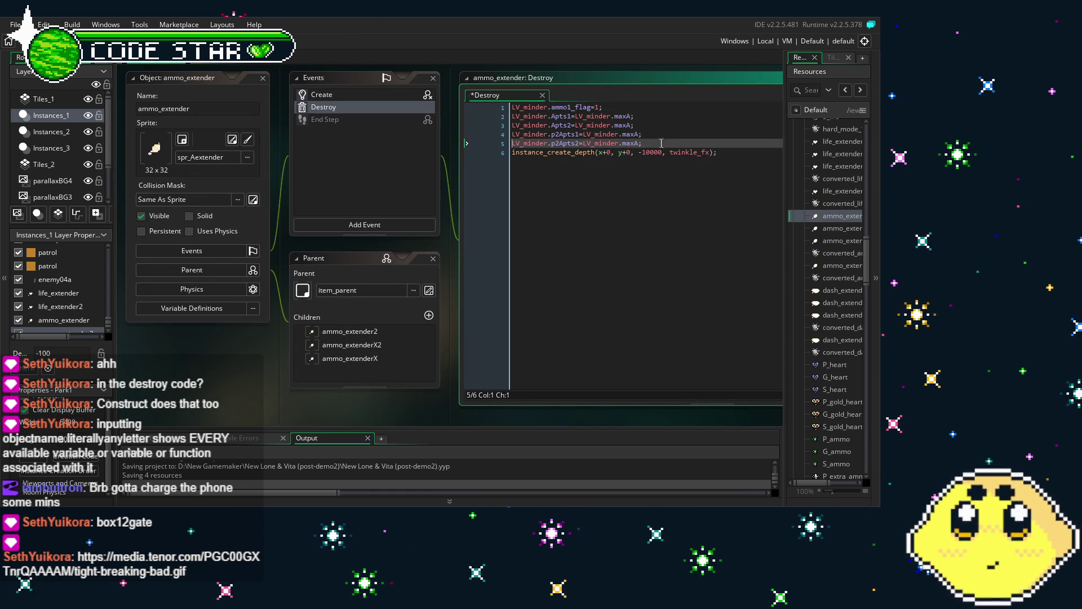
Move ammo_extender's refill lines below the twinkle_fx line
key(Down)
key(shift+Up)
key(shift+Up)
key(shift+Up)
key(shift+Up)
key(Delete)
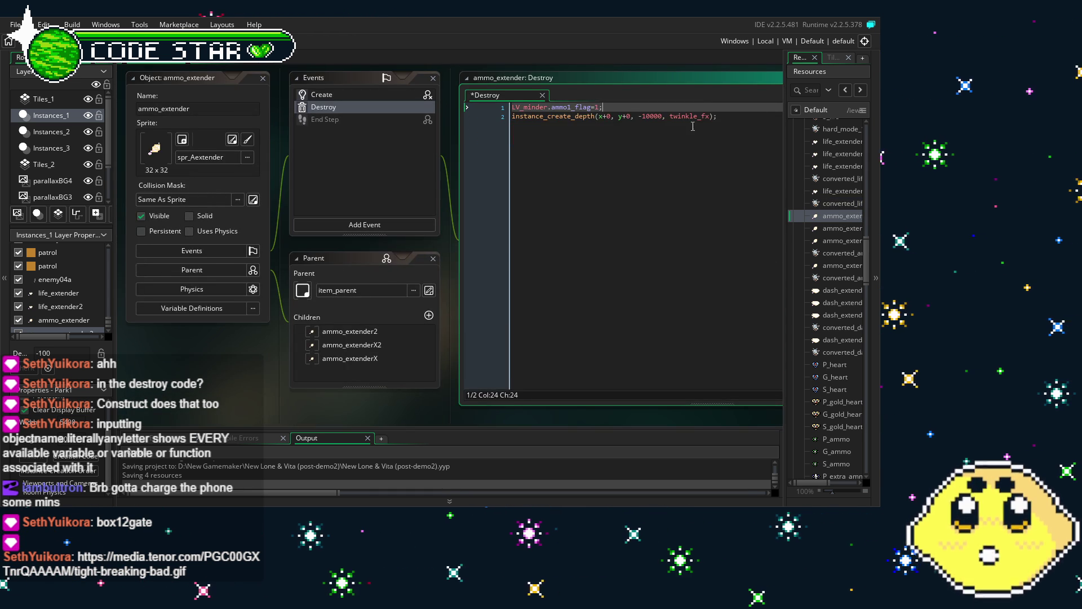
click(730, 122)
key(ctrl+z)
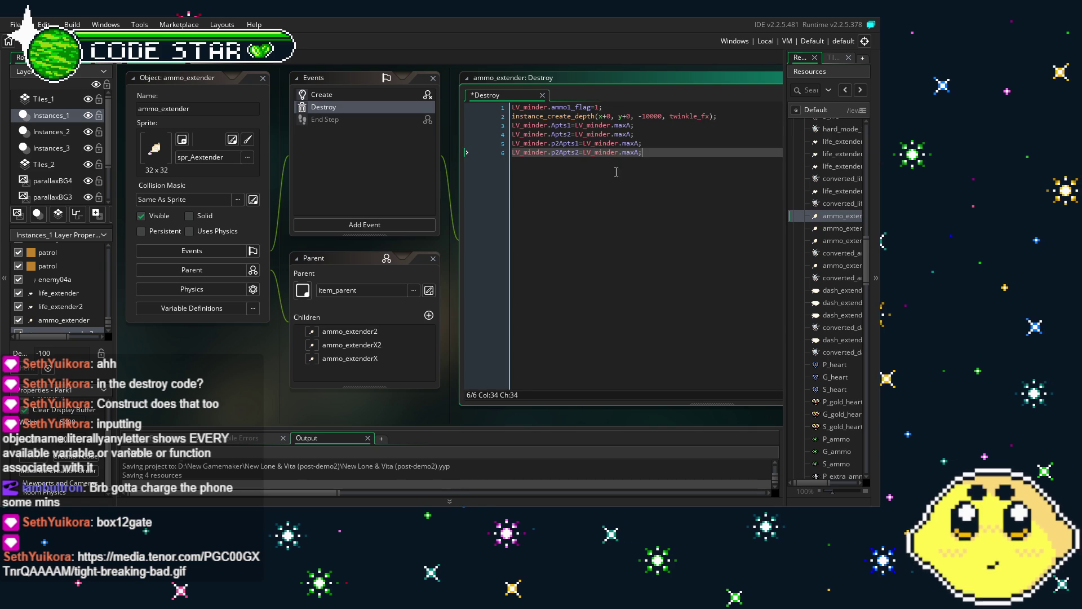
key(shift+Up)
key(shift+Up)
key(shift+Up)
key(shift+Home)
key(ctrl+c)
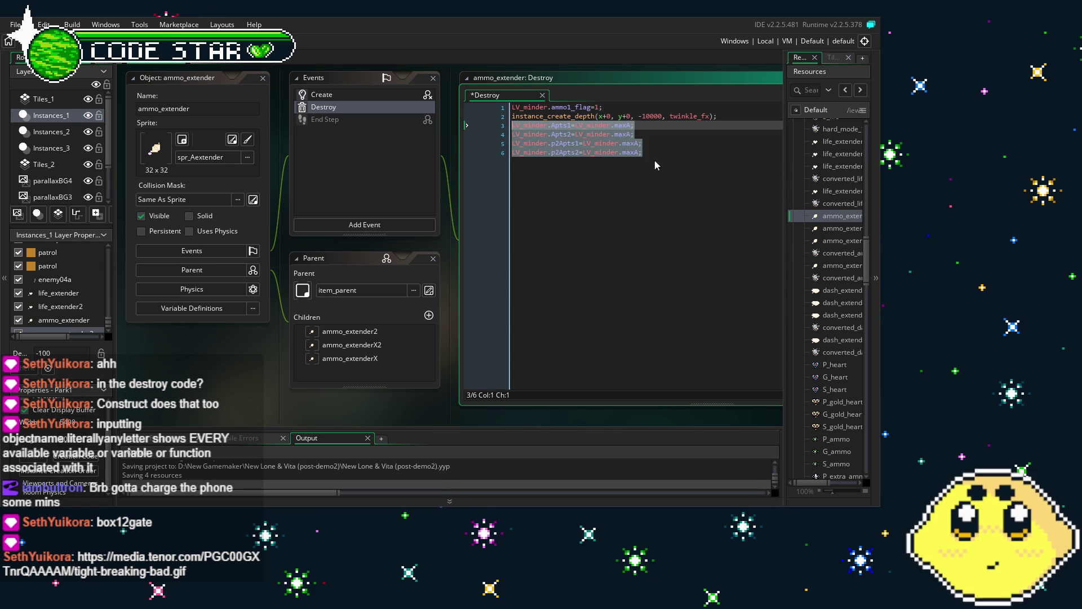
In ammo_extender2, cut the indented refill lines and paste them below the effect line
double_click(829, 229)
click(676, 142)
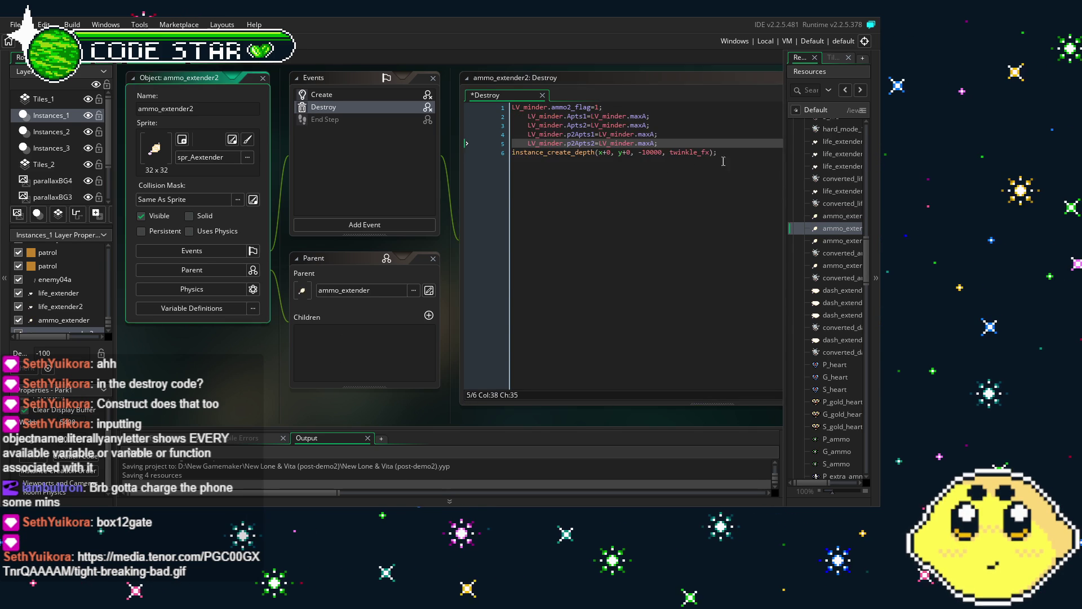
key(Left)
key(Left)
key(Left)
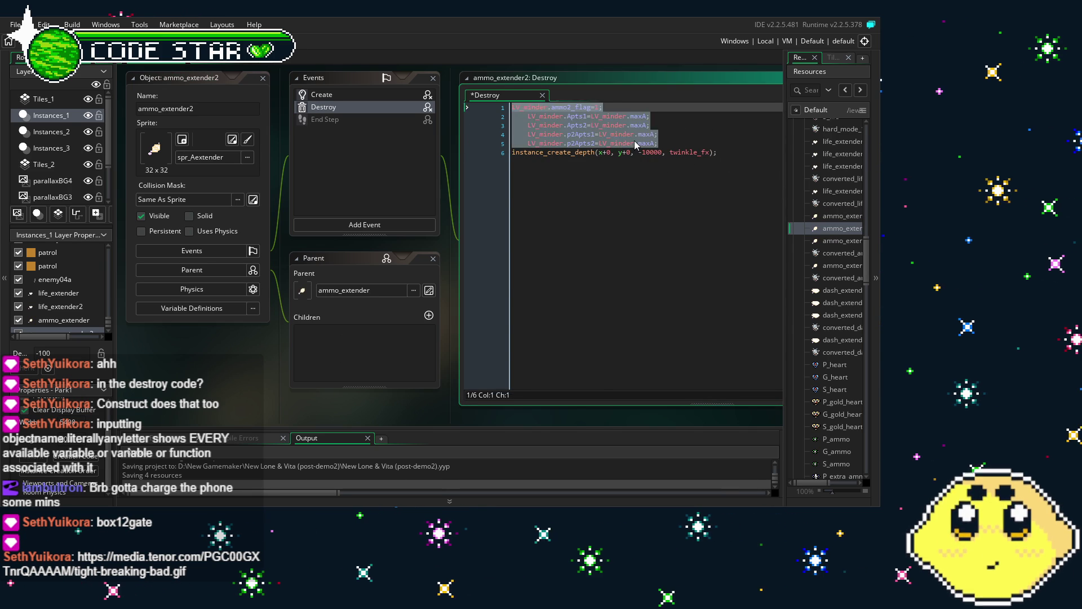
drag(658, 143, 490, 117)
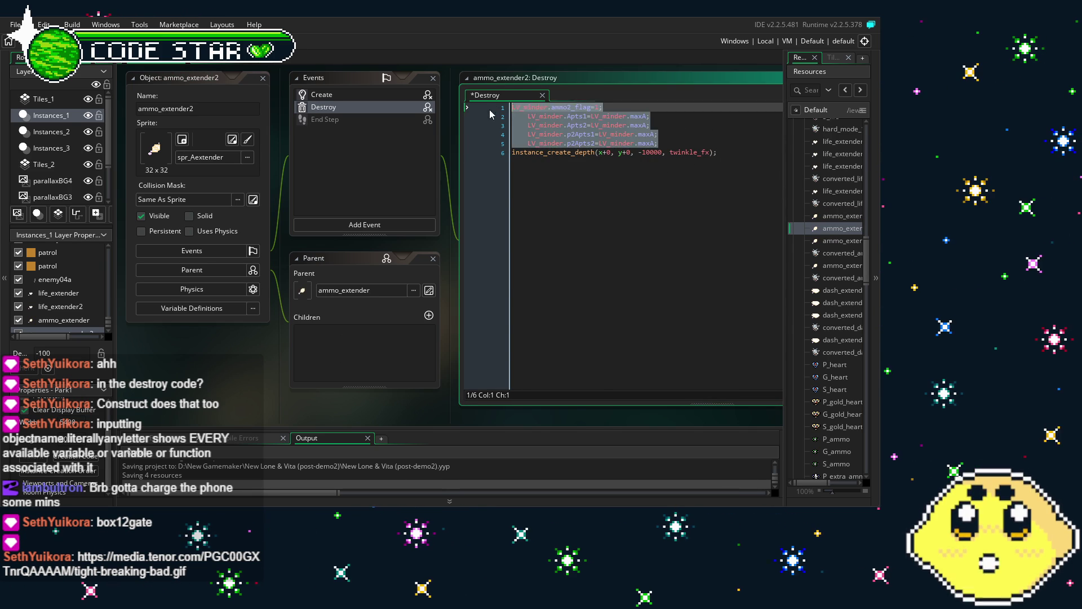
key(BackSpace)
key(Delete)
click(724, 117)
key(Return)
key(ctrl+v)
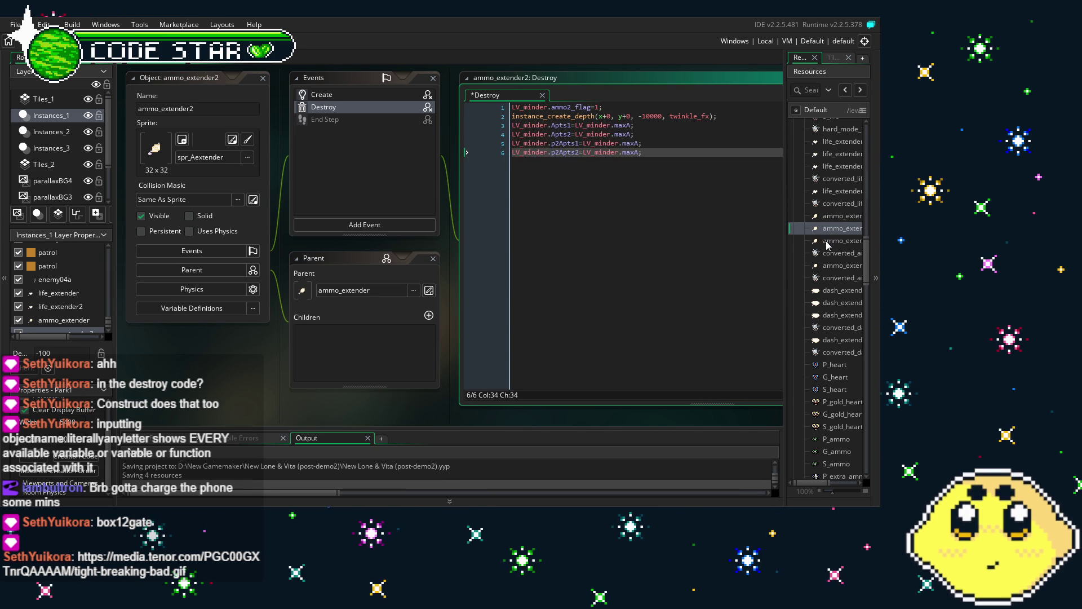
Remove the indentation from ammo_extenderX's refill lines
double_click(827, 241)
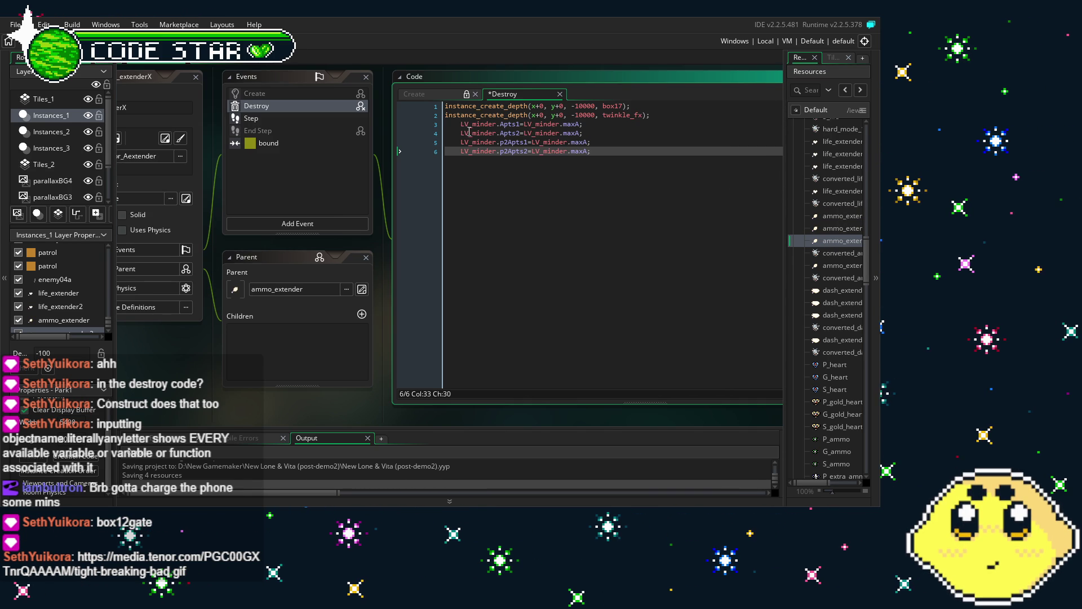
click(455, 124)
key(BackSpace)
key(Down)
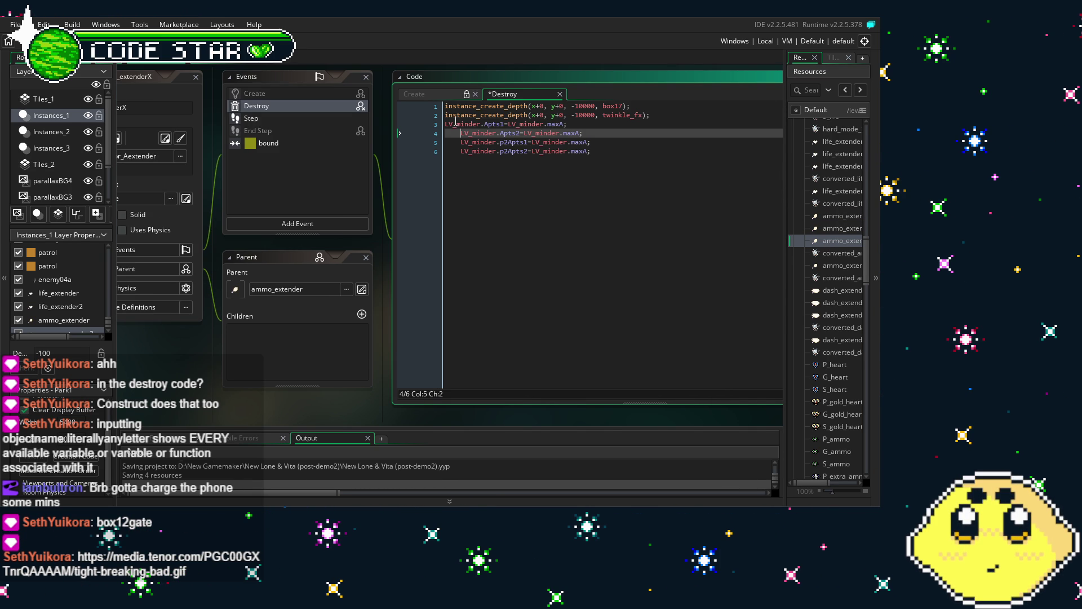
Unindent ammo_extenderX2's refill lines and delete the blank line
double_click(821, 253)
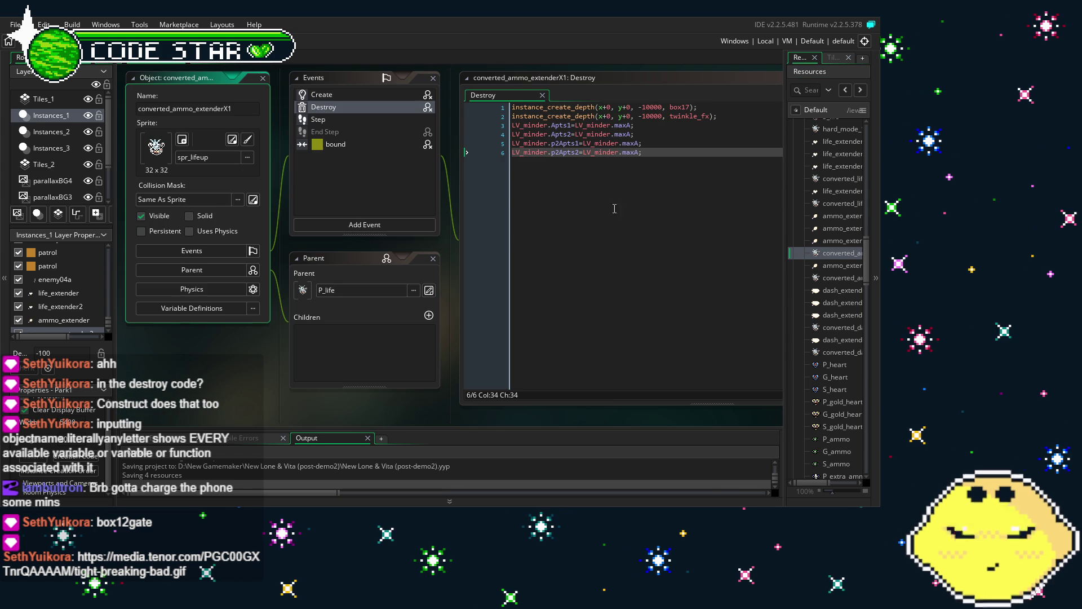
double_click(835, 266)
click(529, 134)
key(BackSpace)
key(Down)
key(Delete)
key(Down)
key(Delete)
key(Down)
key(Delete)
key(Up)
key(Up)
key(Up)
key(Delete)
Review converted_ammo_extenderX2's Destroy code, then build and run the game with F5
double_click(828, 278)
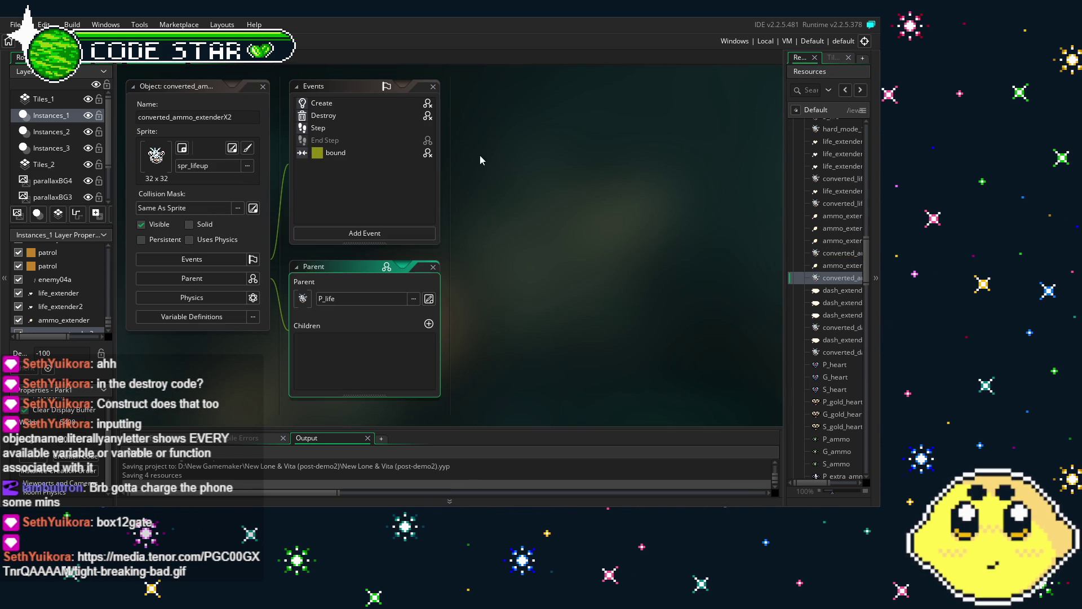
double_click(365, 117)
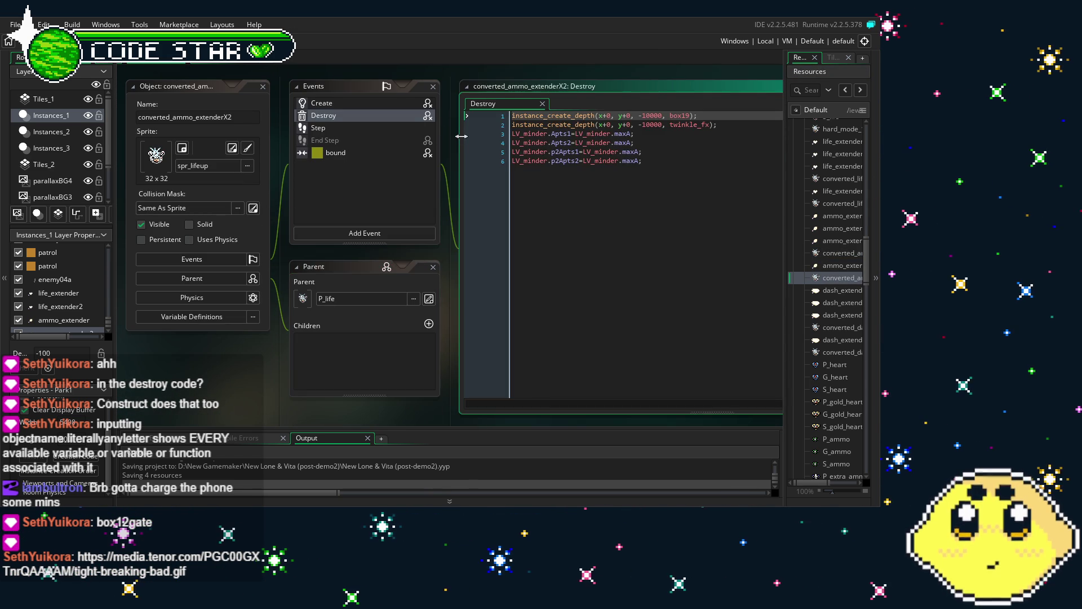
click(589, 230)
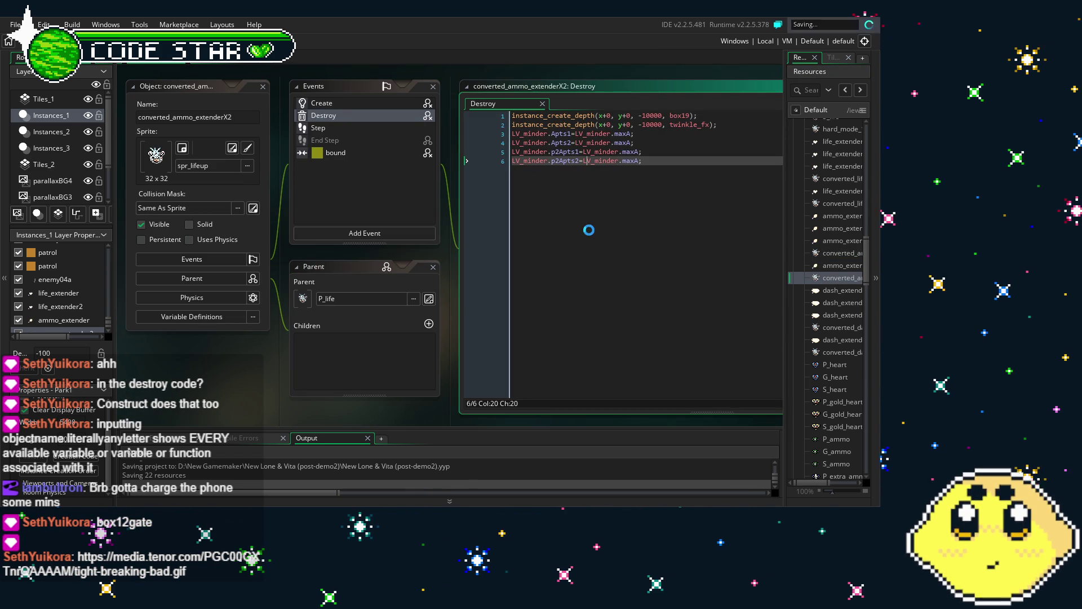
scroll(826, 215, up, 3)
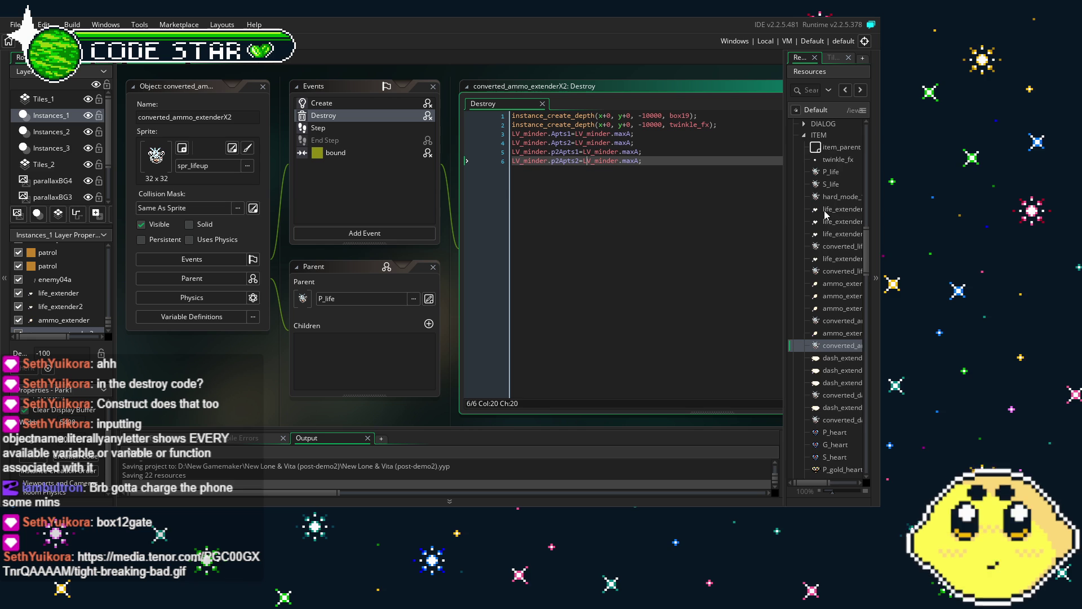
scroll(826, 216, up, 3)
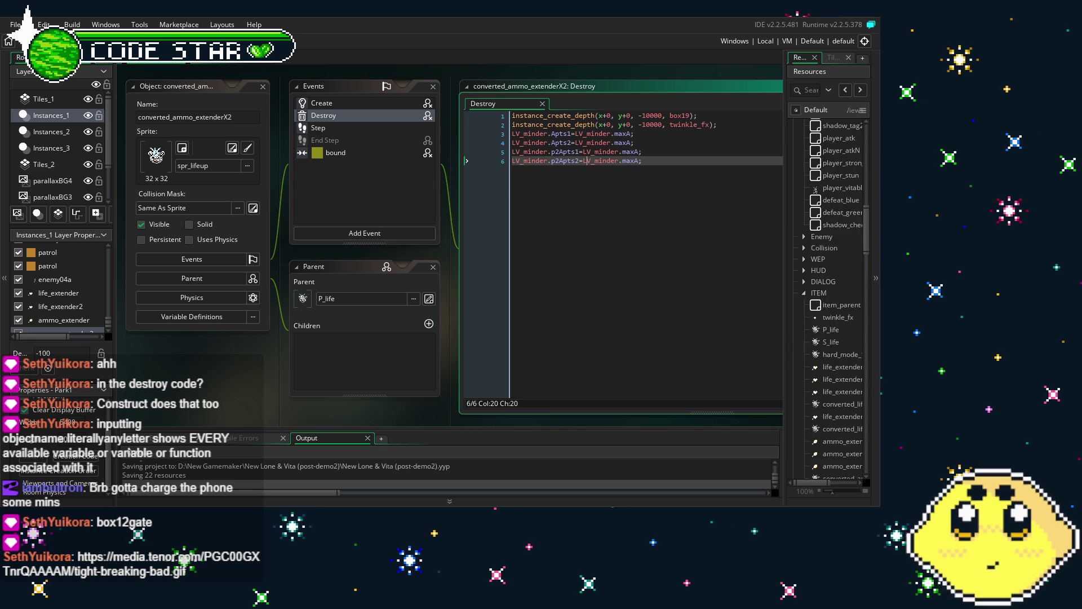
key(F5)
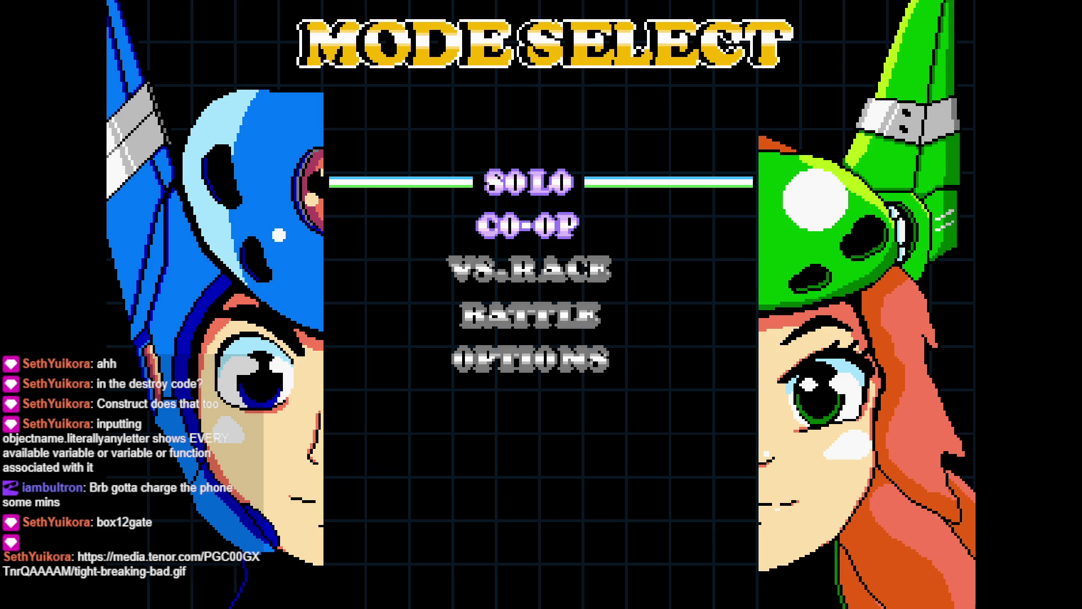
Start a CO-OP game, run player 2 right, jump, and return left, then close the game
key(Down)
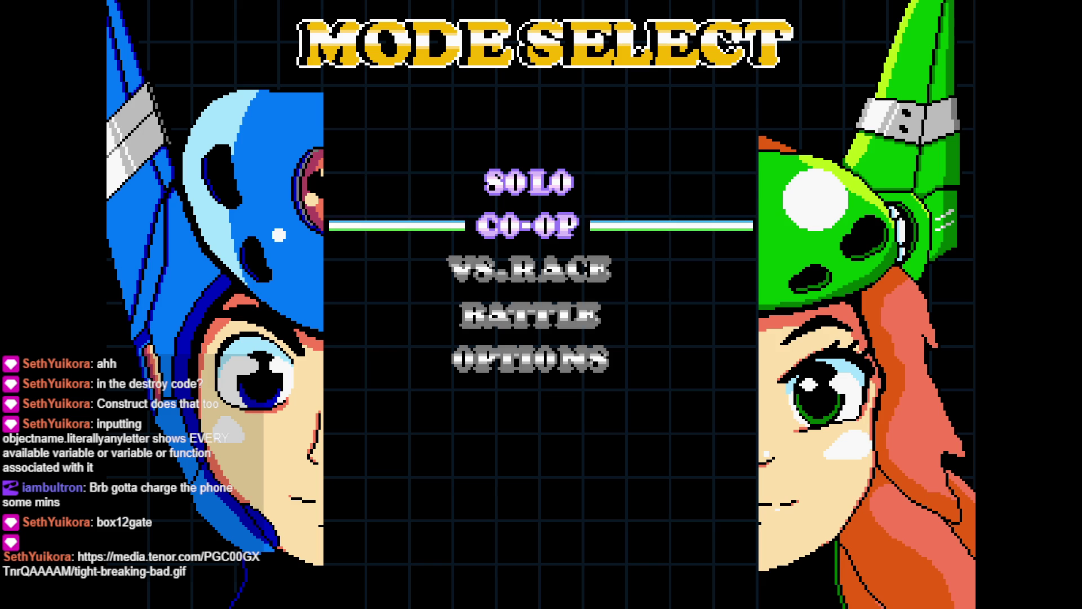
key(Return)
key(Right)
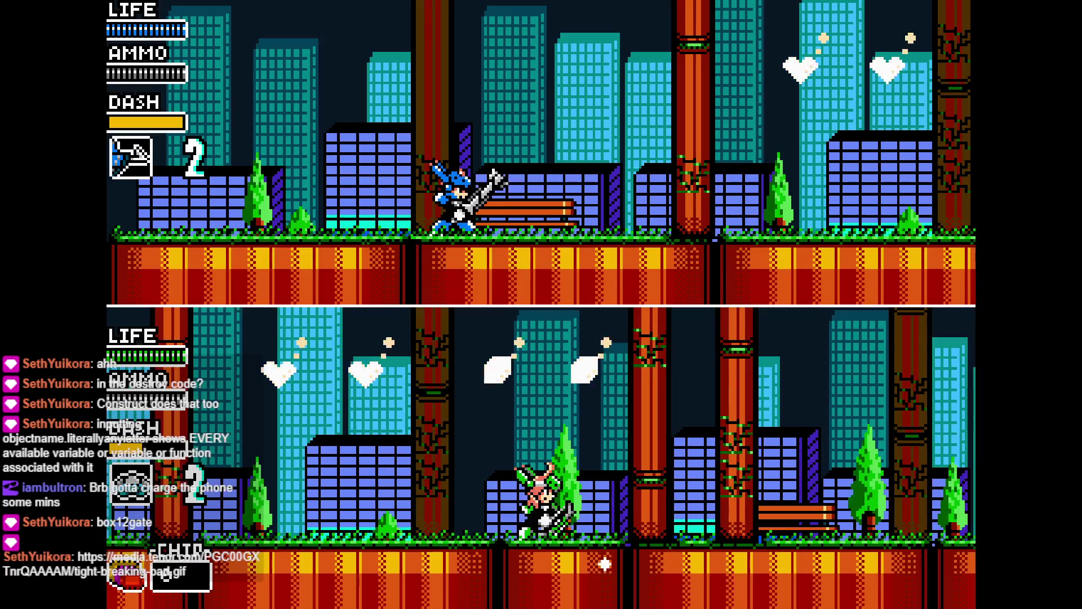
key(Right)
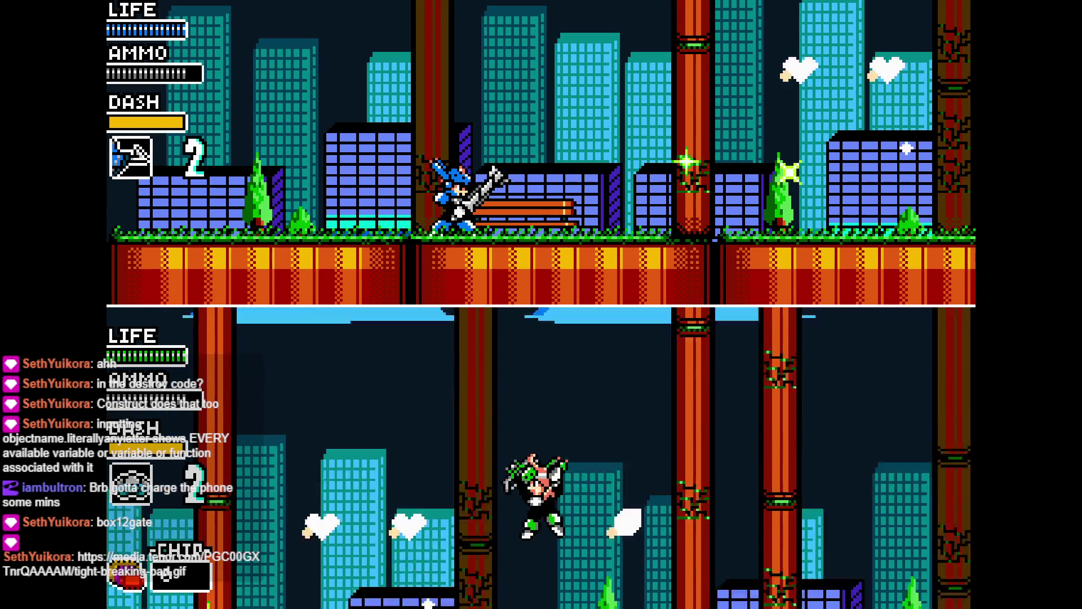
key(z)
key(Left)
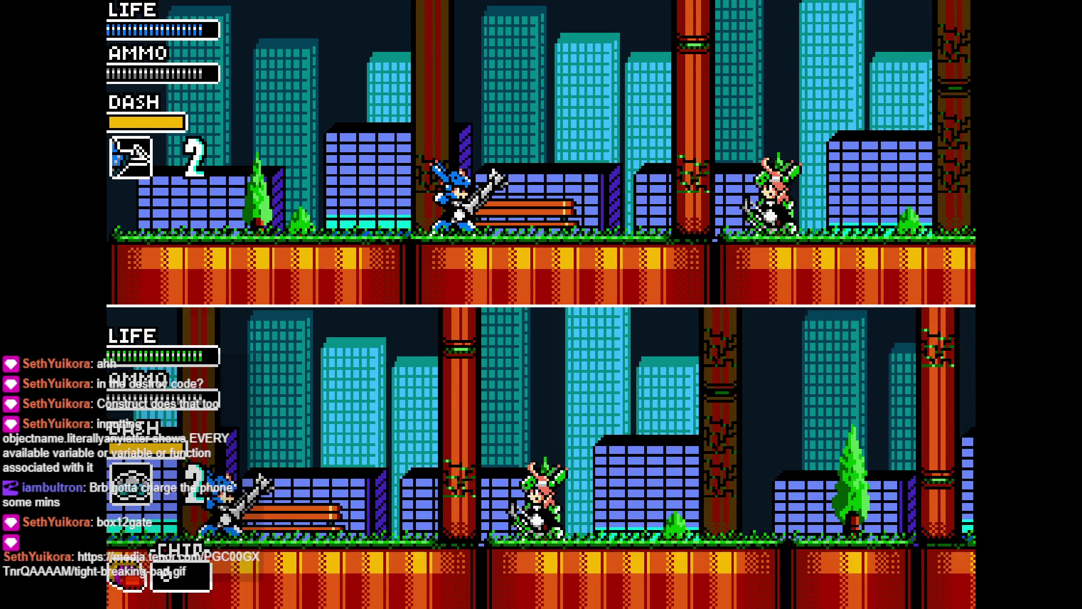
key(Escape)
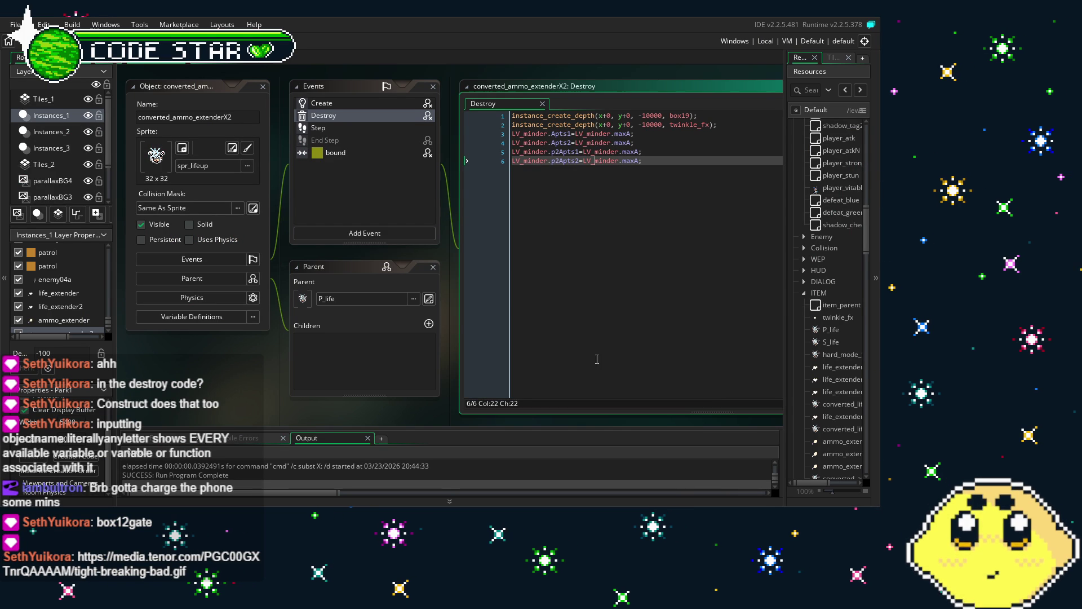
Save the project with Ctrl+S, then open life_extender's Create and Destroy event code
key(ctrl+s)
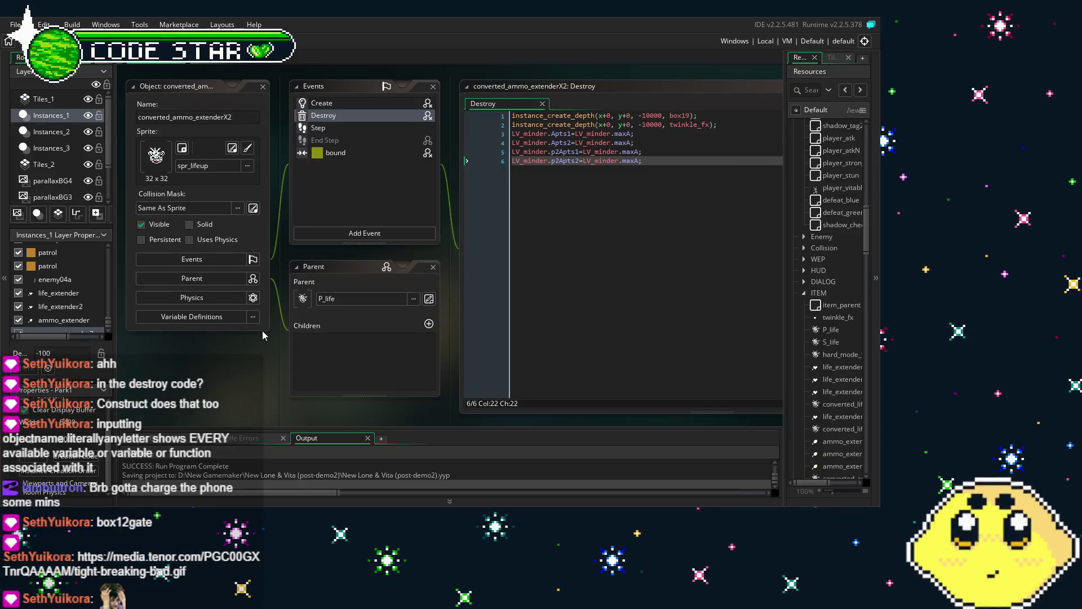
drag(262, 330, 198, 332)
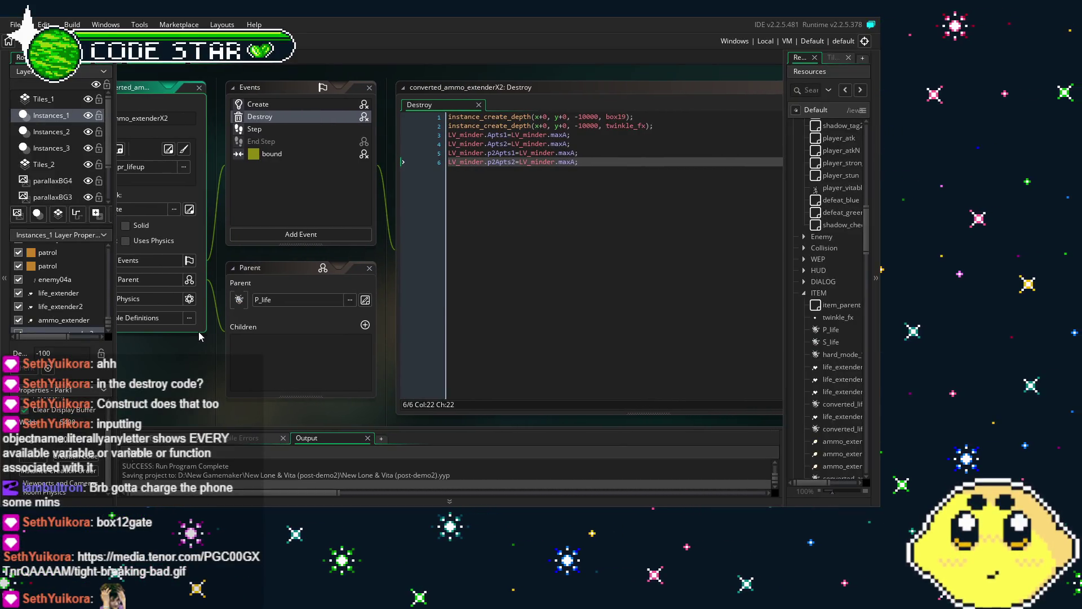
double_click(834, 372)
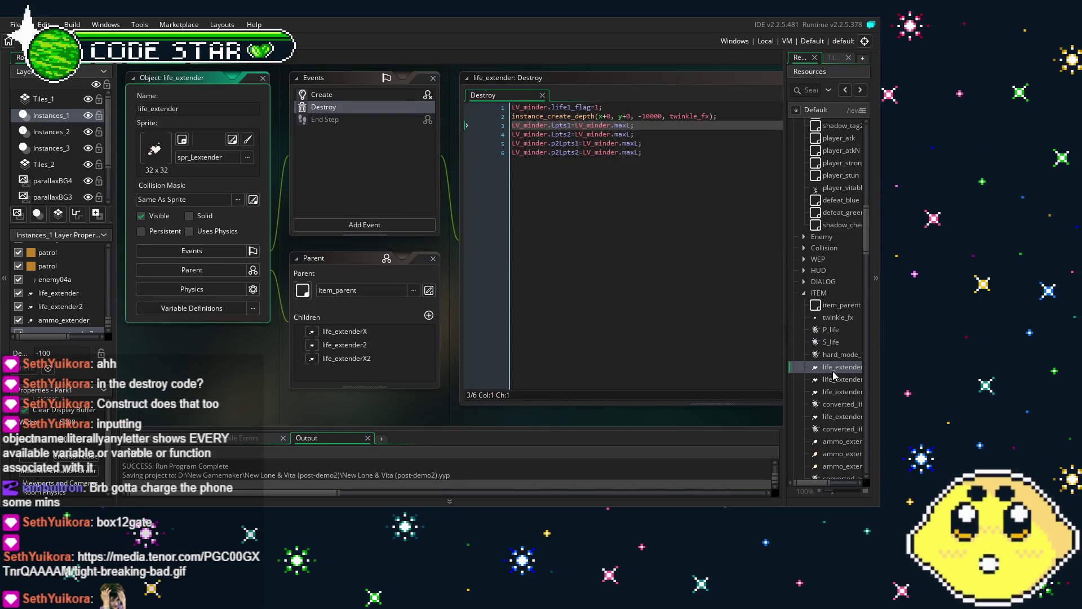
drag(245, 354, 183, 353)
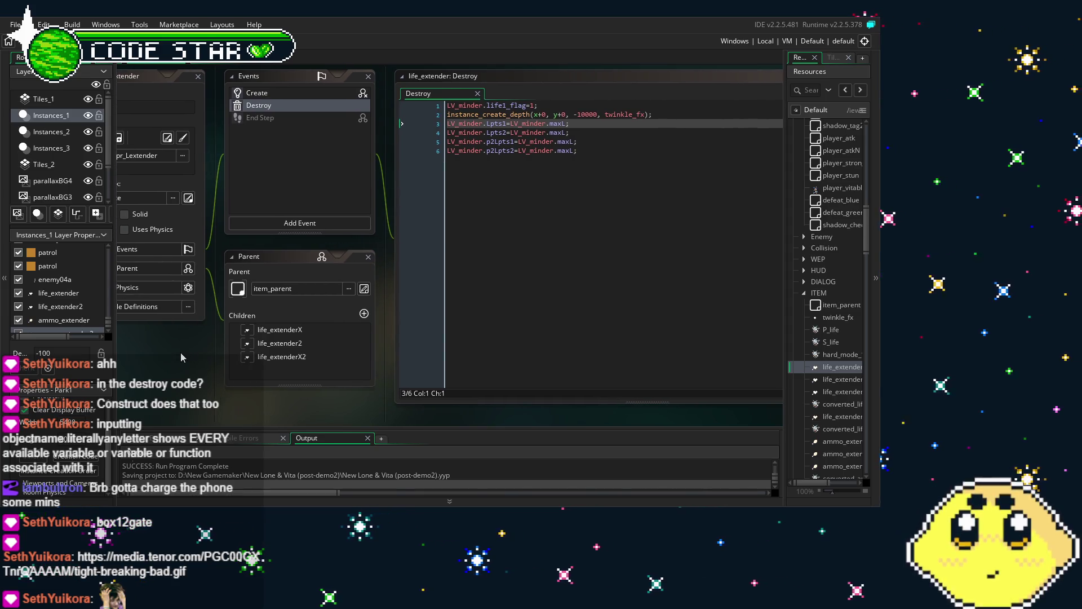
double_click(262, 93)
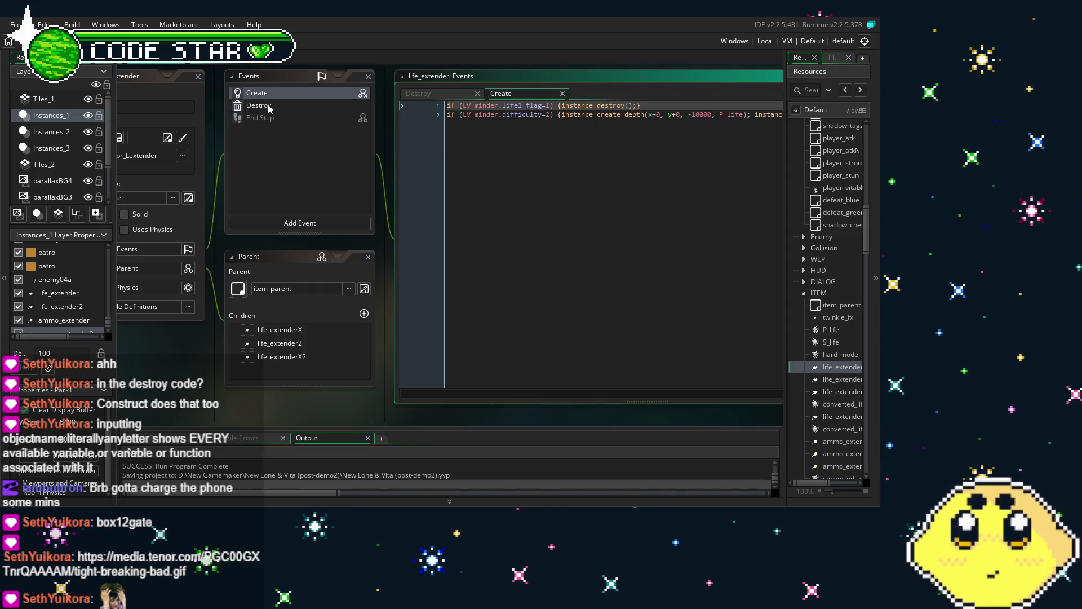
double_click(265, 106)
drag(404, 342, 357, 339)
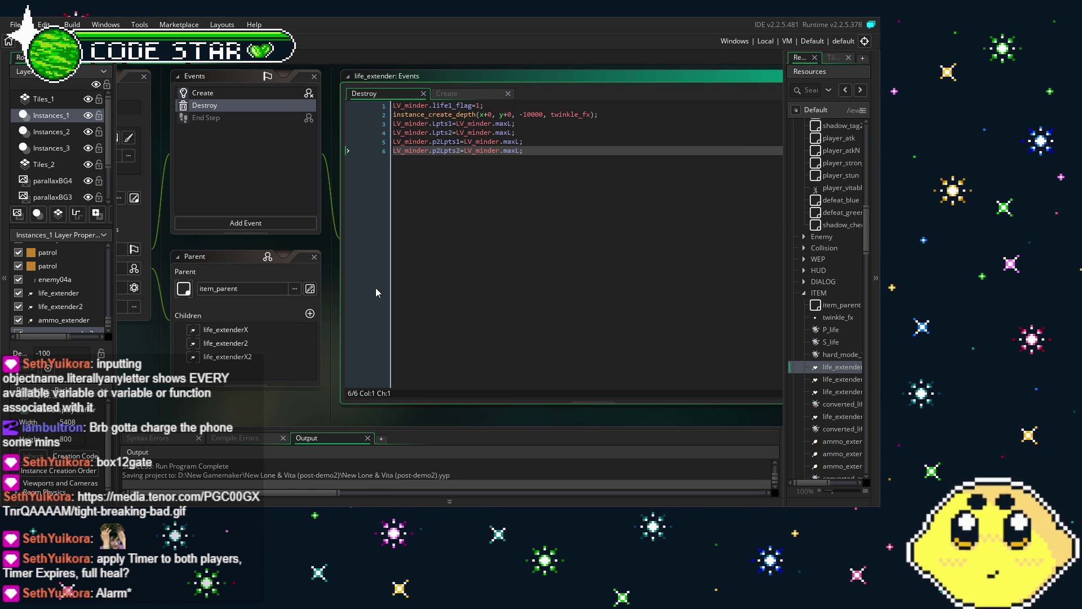
Delete the LV_minder life refill lines from life_extender's and life_extender2's Destroy code
drag(523, 151, 373, 126)
key(BackSpace)
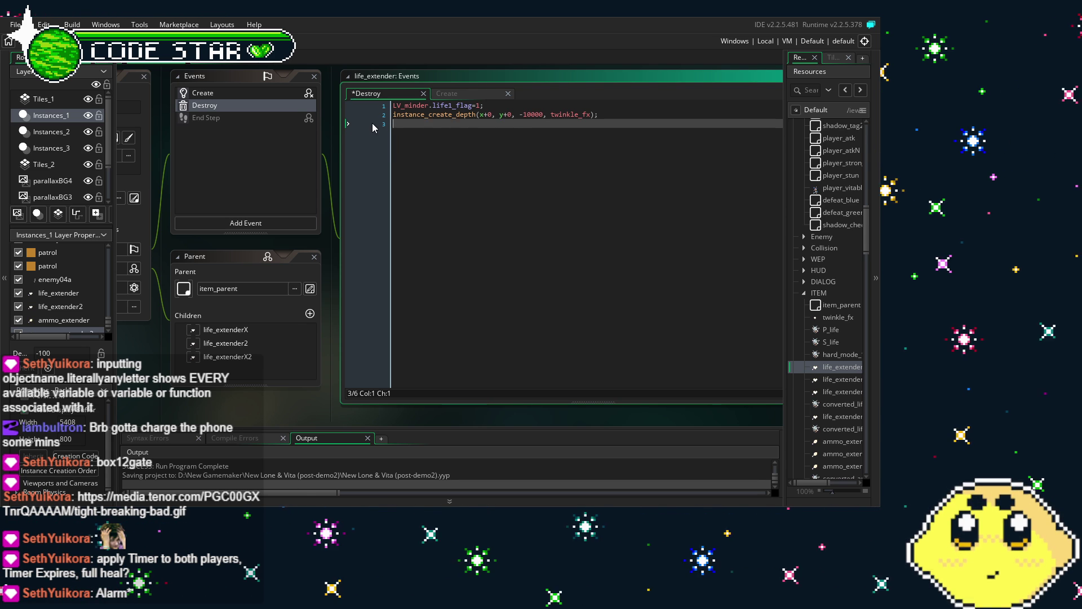
key(BackSpace)
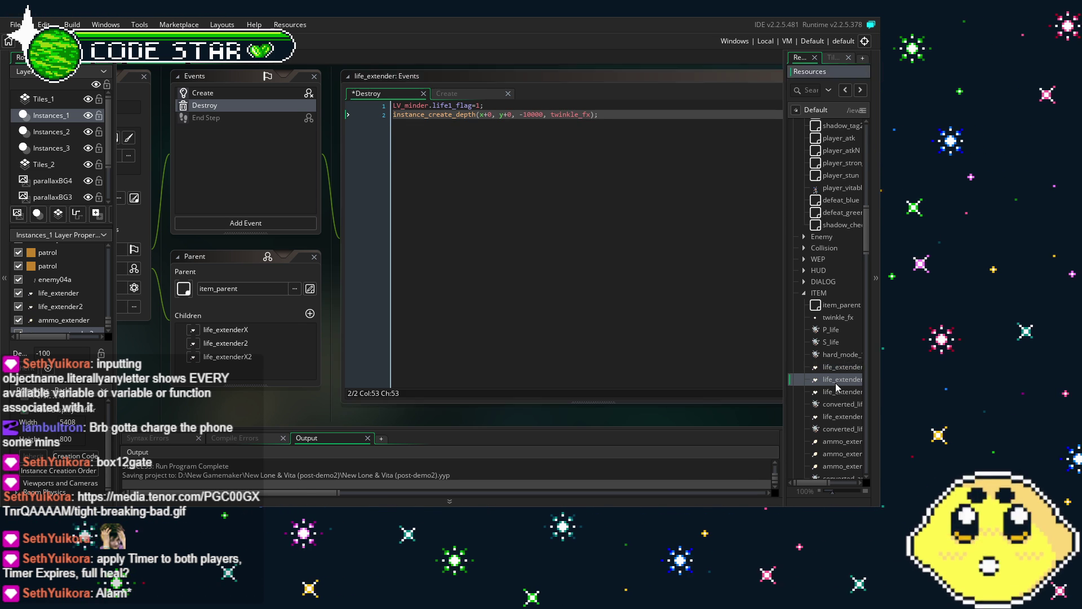
double_click(836, 381)
drag(643, 152, 493, 133)
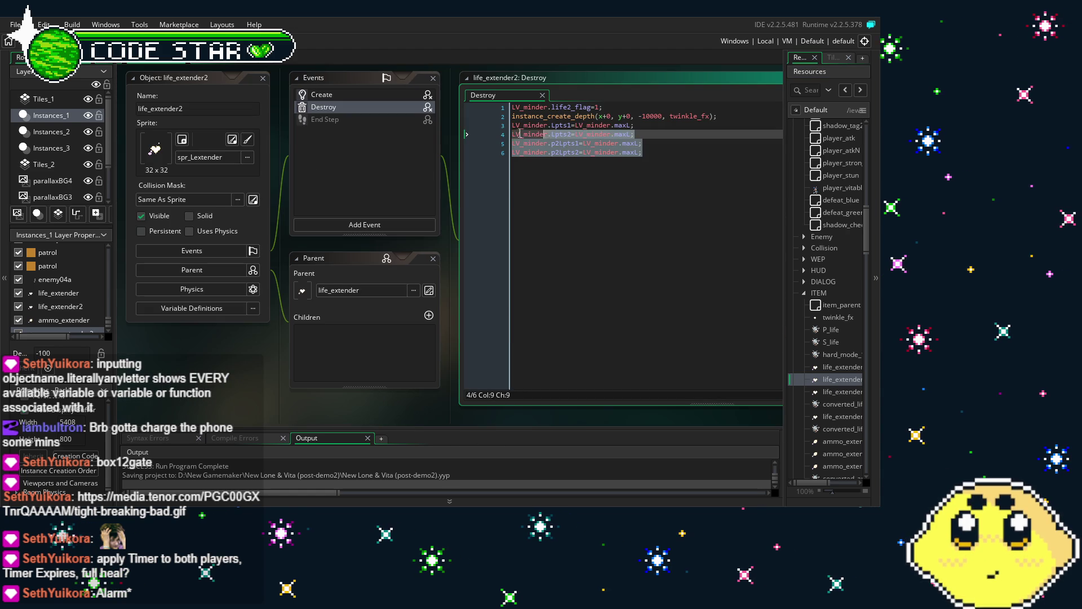
click(671, 180)
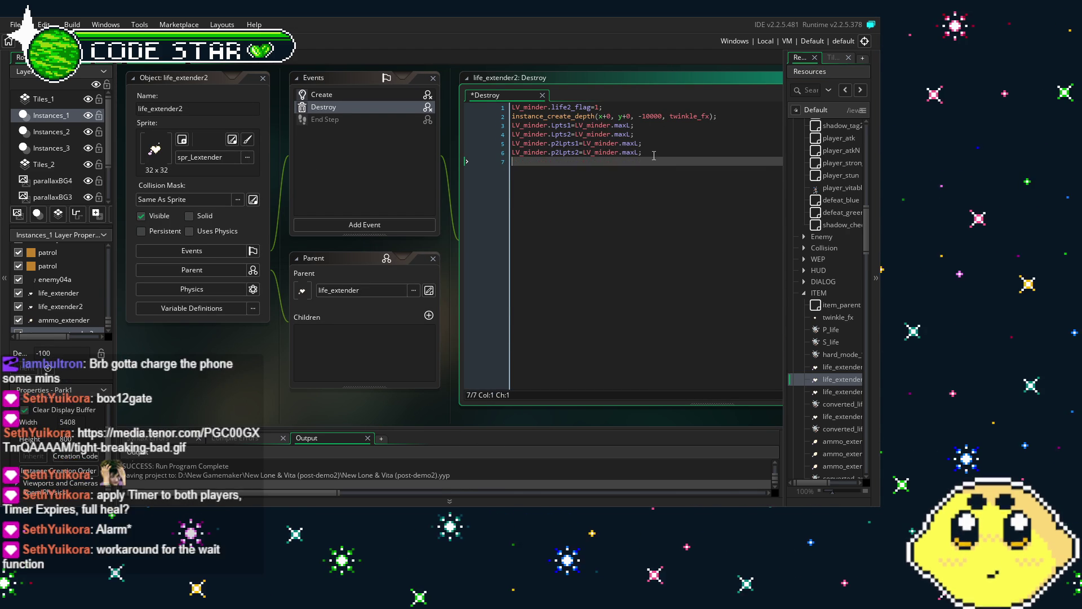
key(Return)
drag(642, 152, 603, 152)
click(655, 179)
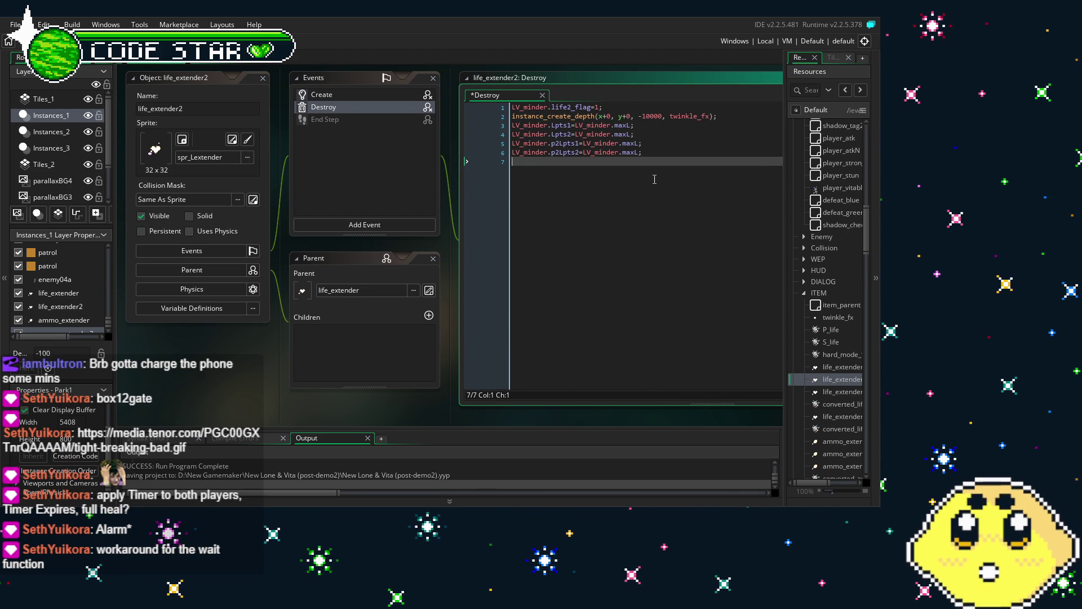
mouse_move(655, 179)
mouse_down()
mouse_move(510, 145)
mouse_move(500, 130)
mouse_up()
key(BackSpace)
key(BackSpace)
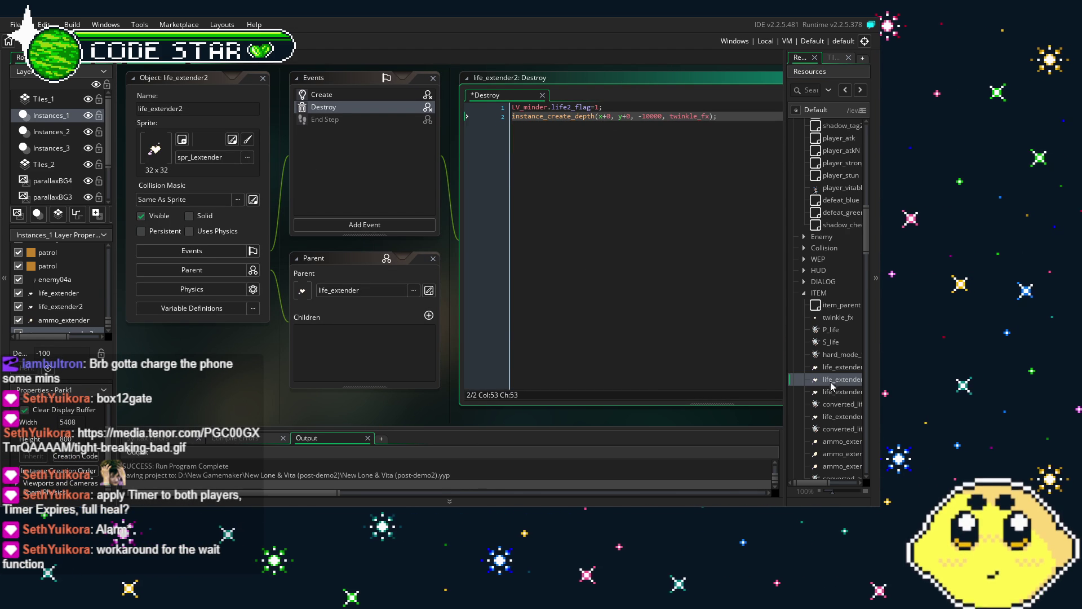
Strip the refill lines from life_extenderX, converted_life_extenderX1 and life_extenderX2 Destroy events
click(834, 392)
double_click(834, 392)
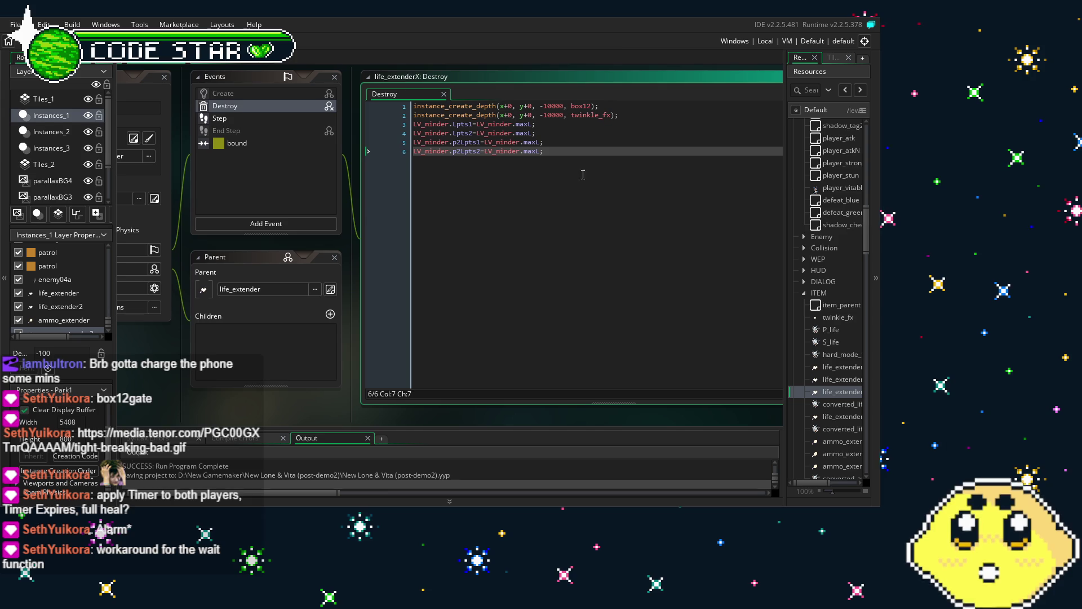
drag(448, 140, 414, 124)
key(BackSpace)
key(BackSpace)
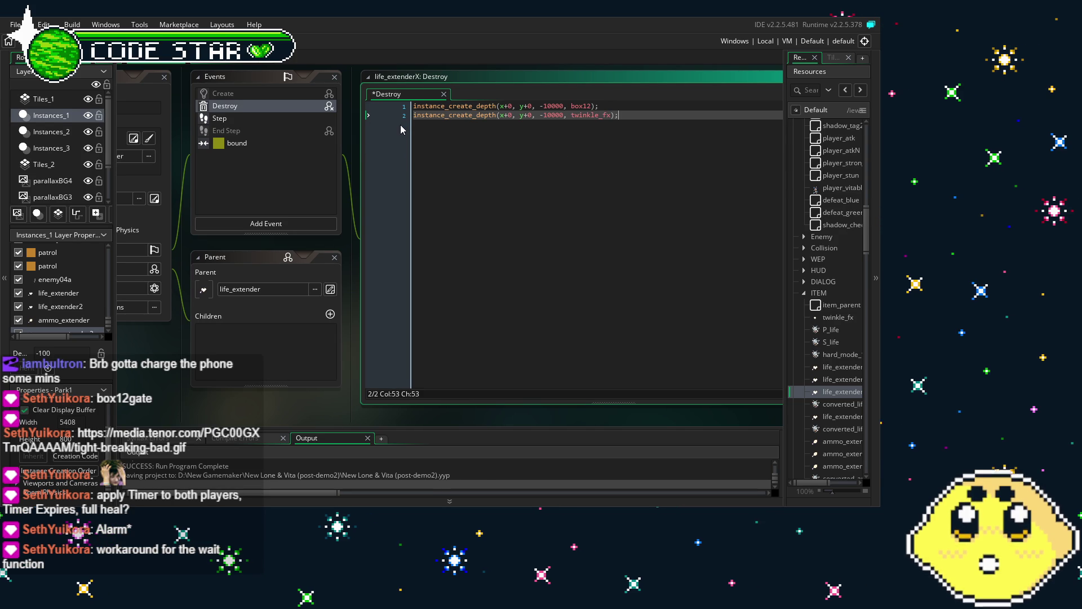
click(850, 406)
double_click(850, 406)
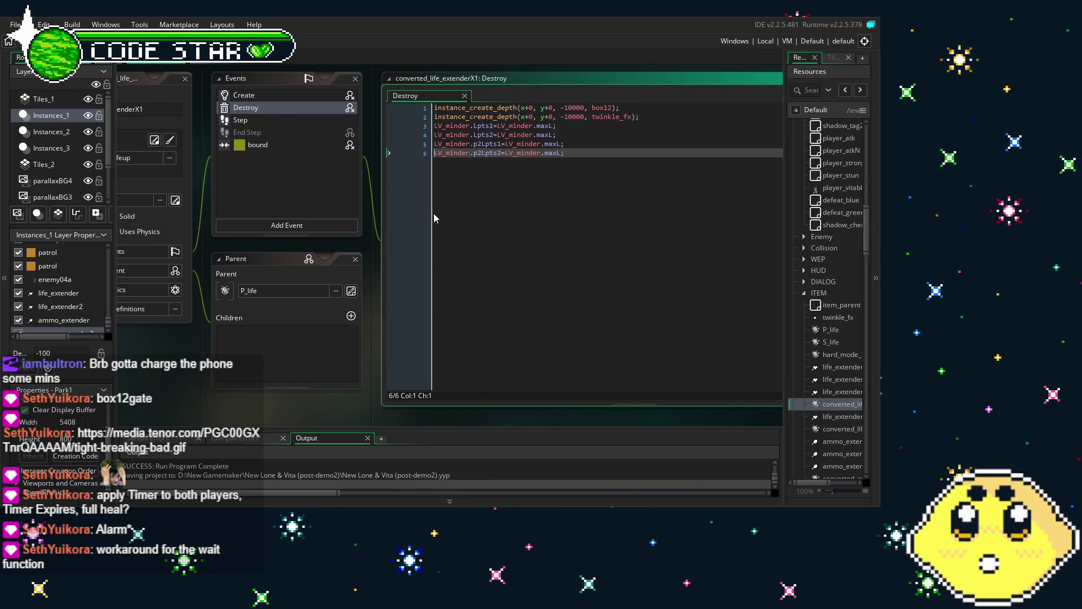
drag(563, 154, 390, 129)
key(BackSpace)
key(BackSpace)
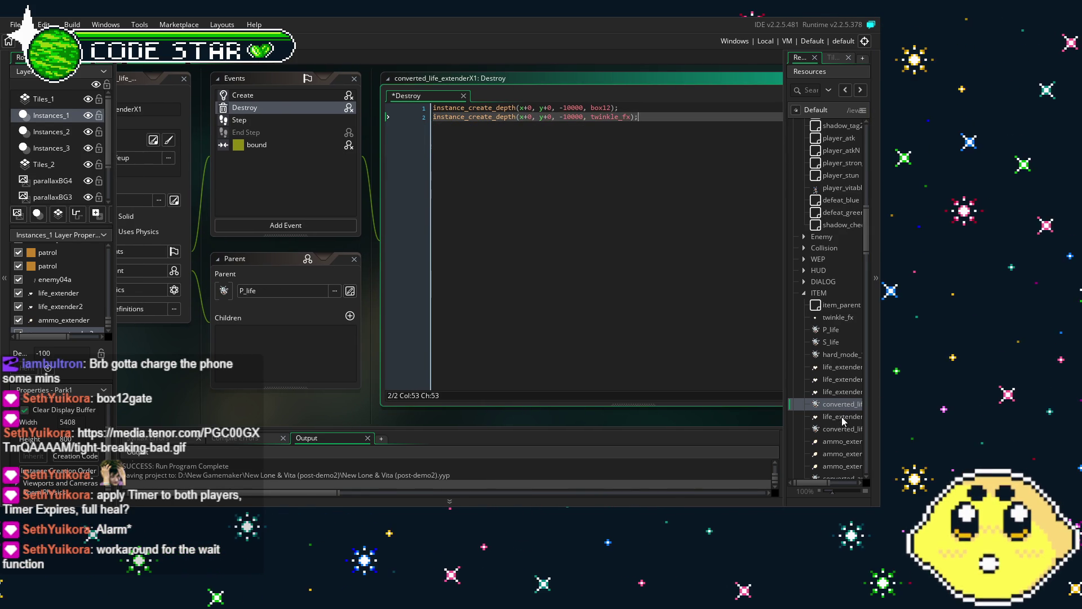
click(844, 418)
double_click(843, 417)
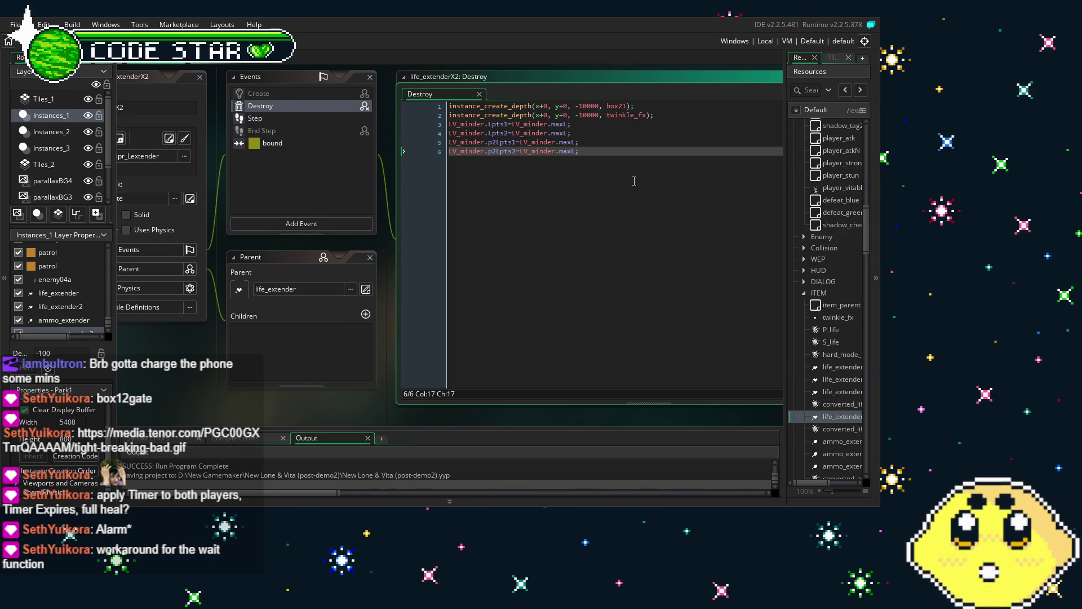
drag(562, 162, 666, 115)
key(BackSpace)
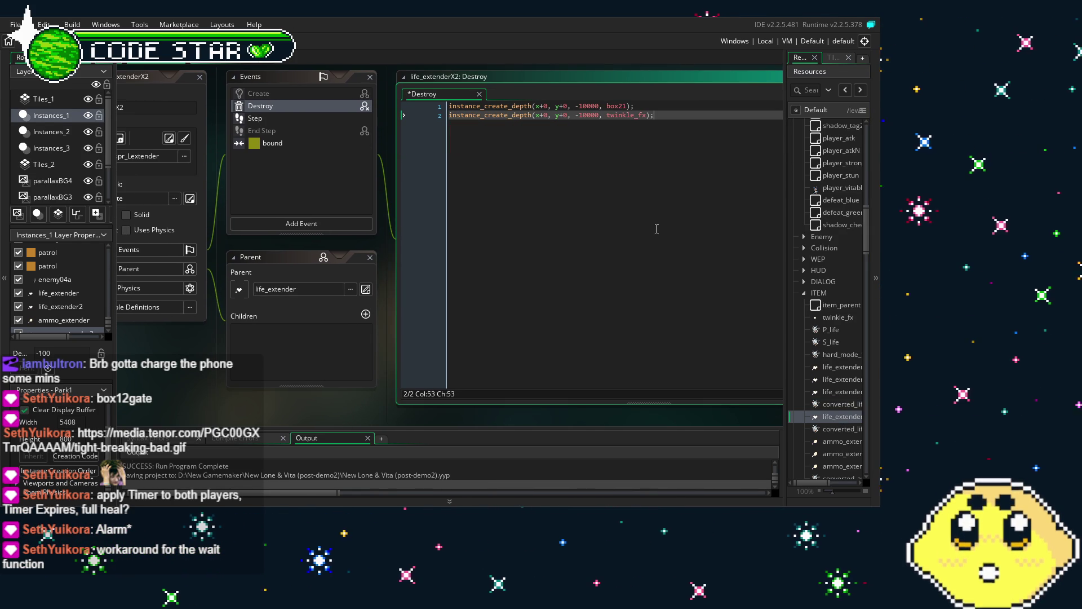
double_click(838, 429)
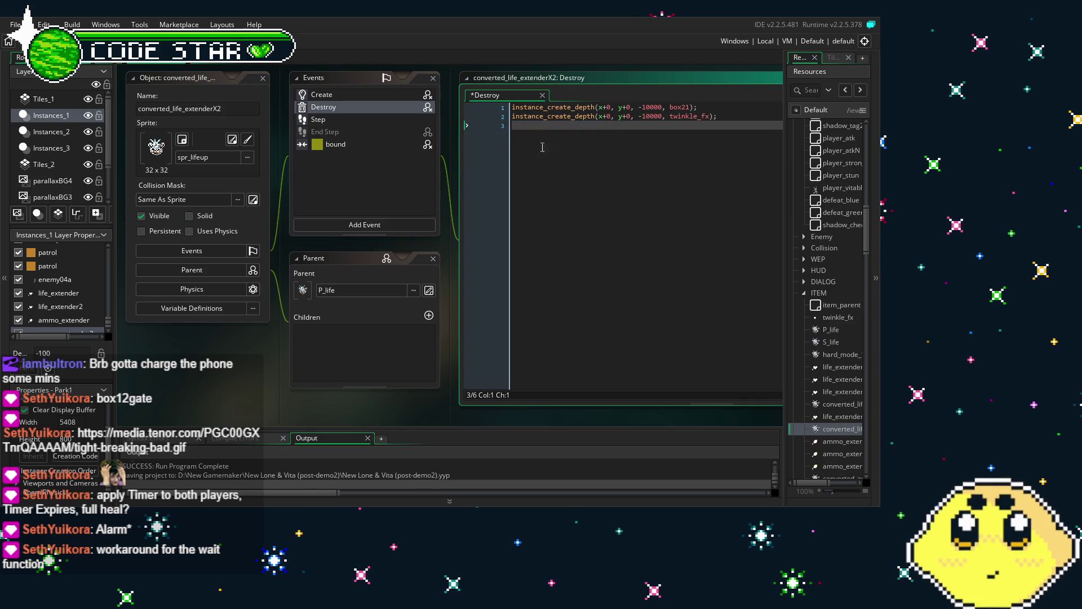
Remove the ammo refill lines from ammo_extender and ammo_extender2 Destroy code
double_click(837, 440)
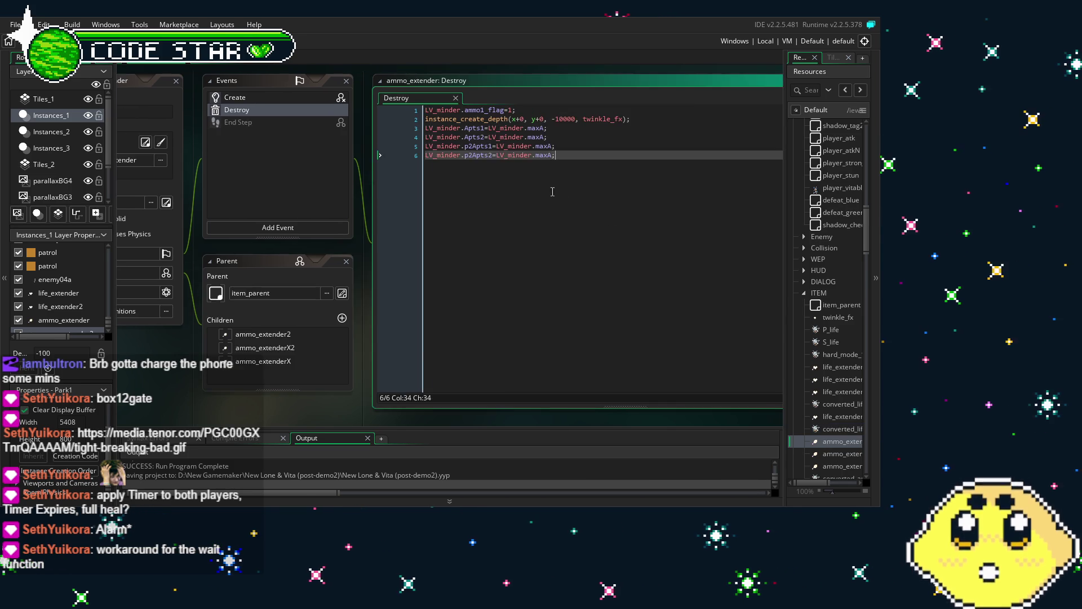
drag(556, 156, 427, 137)
key(shift+Up)
key(BackSpace)
key(BackSpace)
double_click(836, 453)
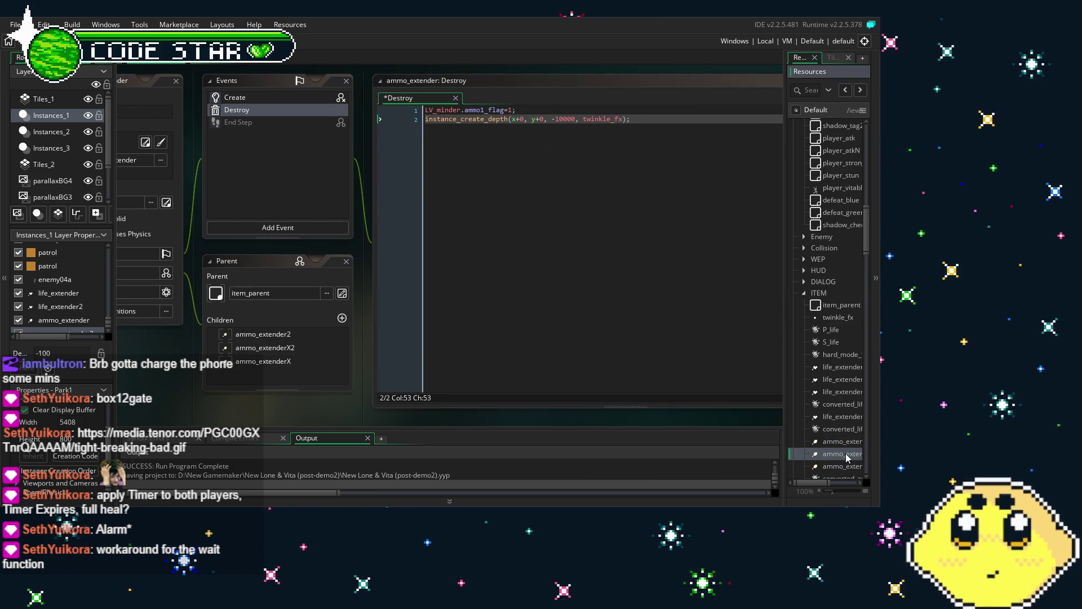
drag(672, 205, 487, 122)
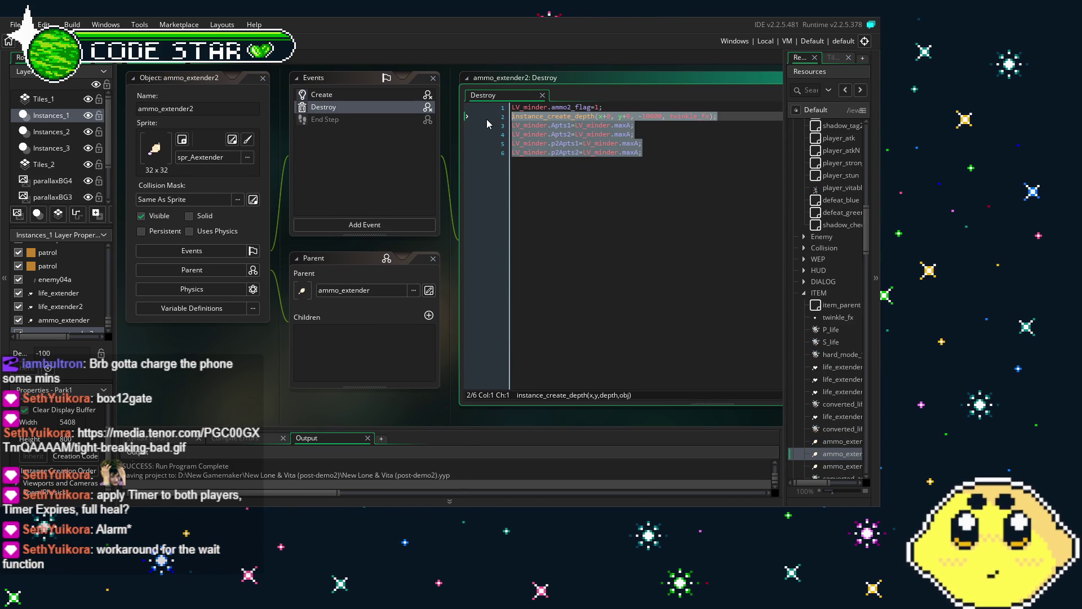
key(shift+Down)
key(BackSpace)
key(BackSpace)
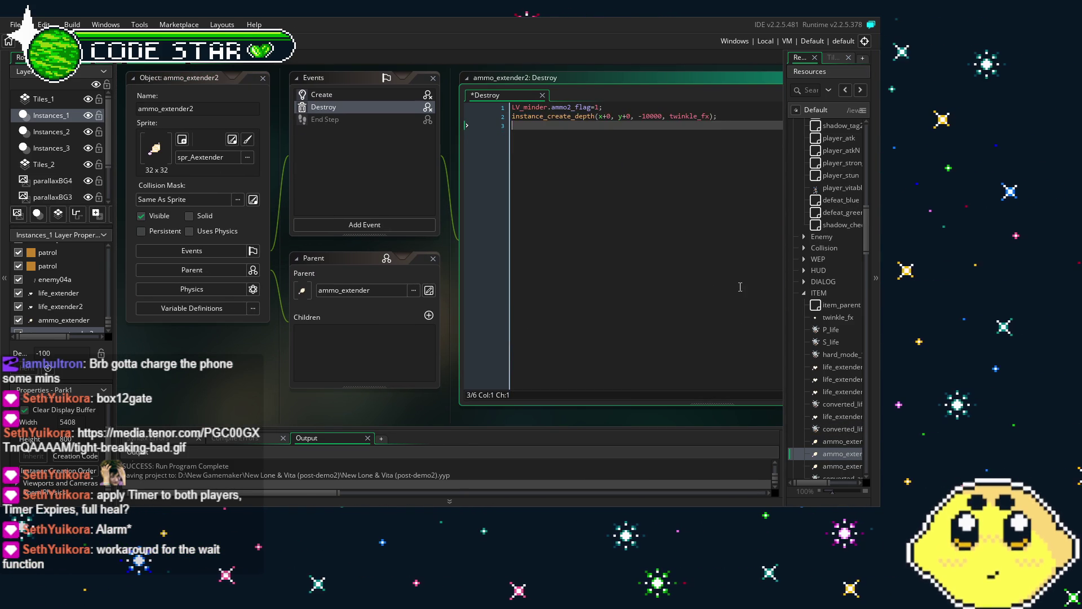
click(851, 406)
double_click(851, 406)
scroll(851, 407, down, 2)
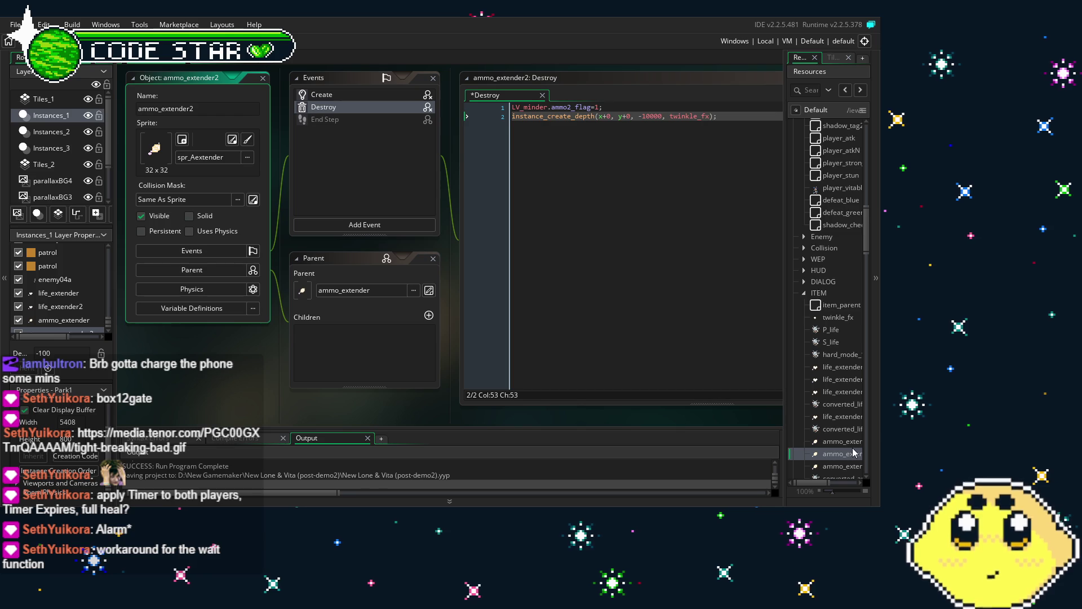
double_click(843, 409)
Delete the ammo refill lines from ammo_extenderX, converted_ammo_extenderX1 and ammo_extenderX2
double_click(842, 421)
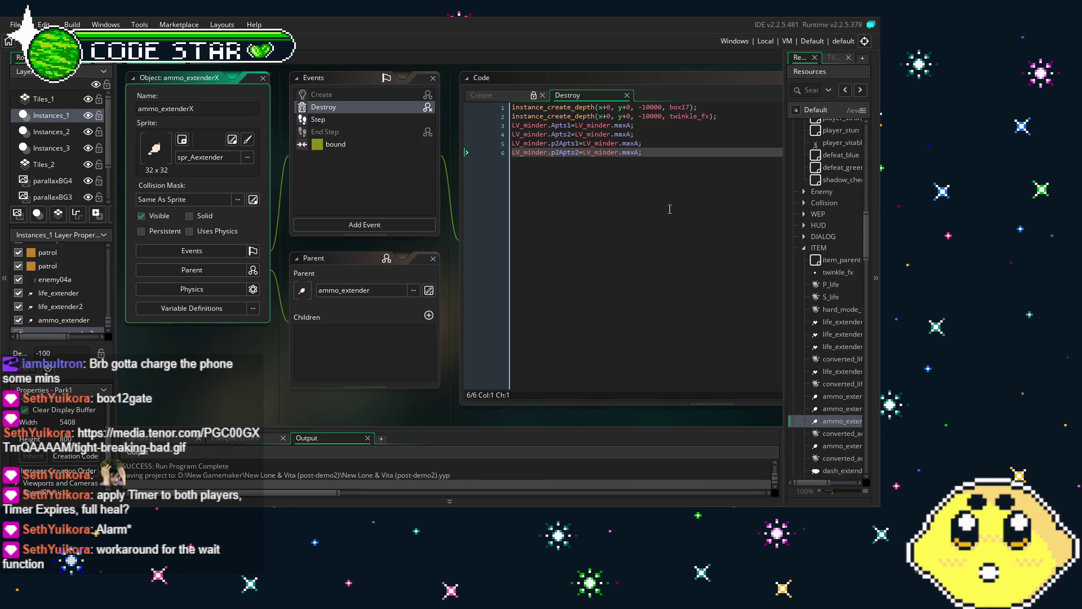
drag(643, 153, 503, 137)
key(BackSpace)
drag(717, 116, 713, 283)
key(BackSpace)
double_click(837, 433)
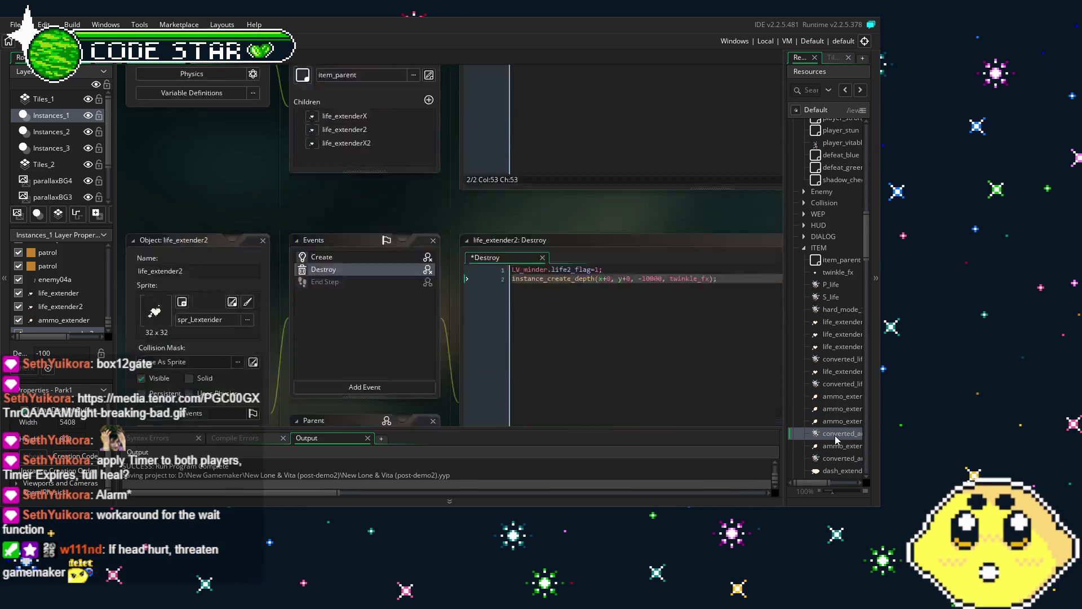
drag(643, 153, 507, 125)
key(BackSpace)
key(BackSpace)
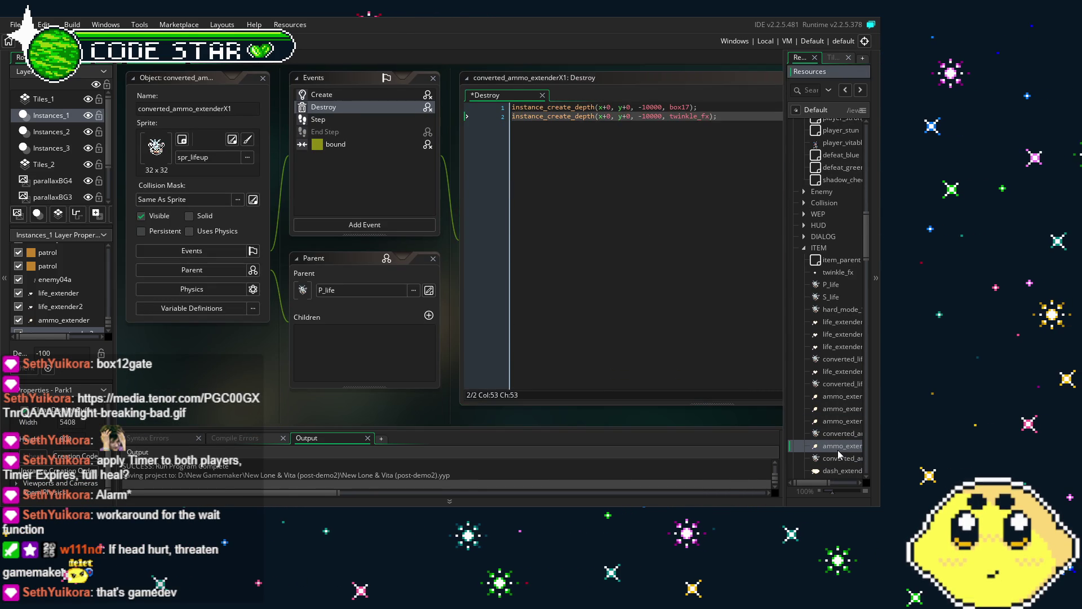
double_click(837, 449)
drag(642, 153, 496, 125)
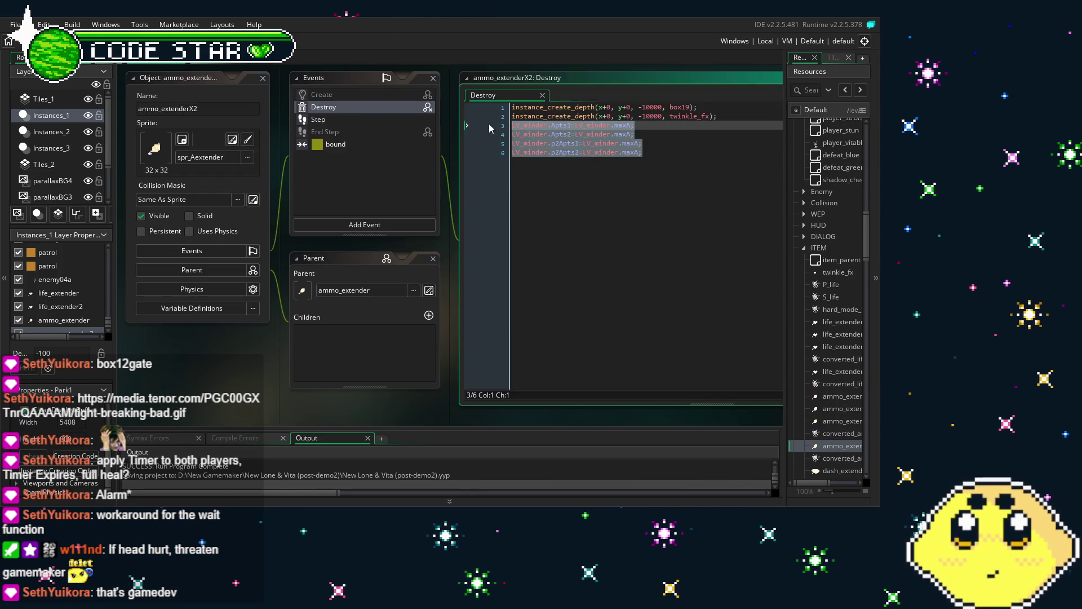
key(BackSpace)
key(BackSpace)
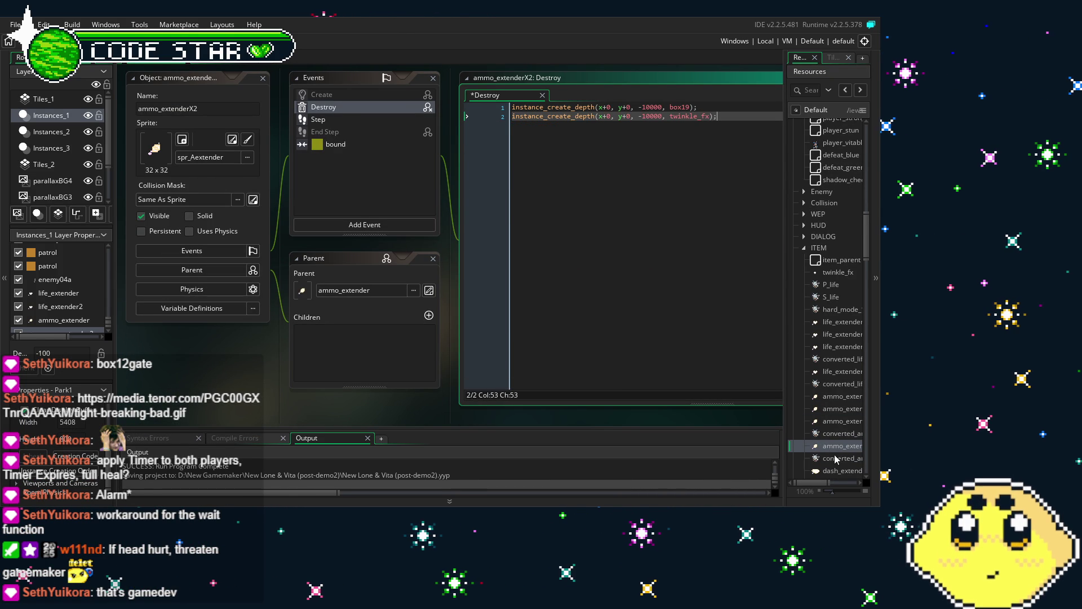
Clear converted_ammo_extenderX2's refill lines and save the project
click(838, 459)
double_click(838, 458)
drag(512, 126, 528, 158)
key(BackSpace)
key(BackSpace)
click(637, 185)
key(ctrl+s)
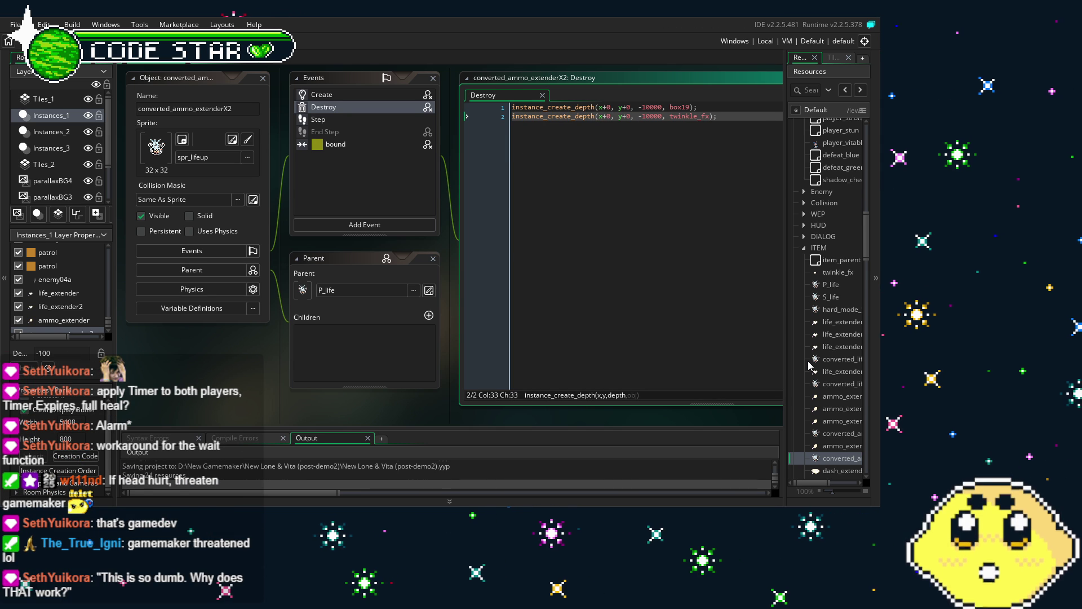
scroll(823, 362, up, 3)
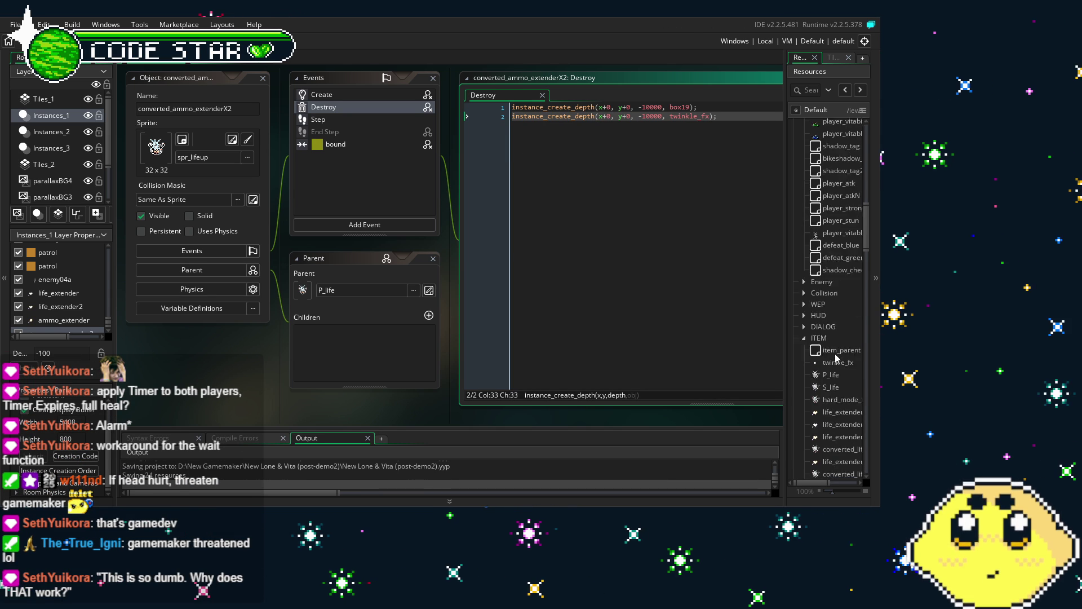
scroll(837, 358, up, 5)
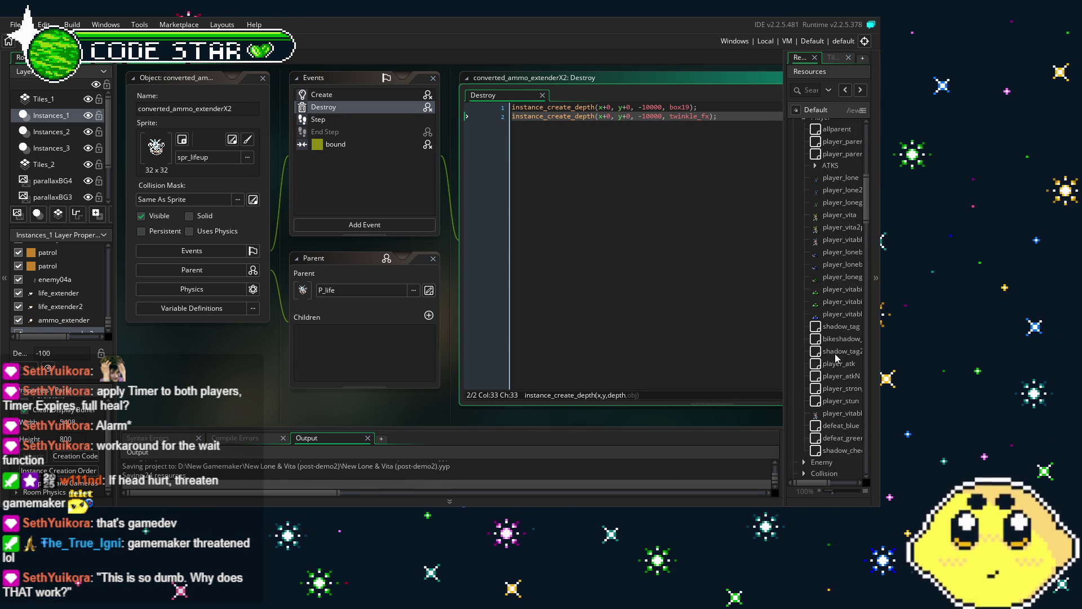
scroll(838, 359, up, 1)
Review LV_minder's Alarm 0, Create and Step code, then switch to the Park1 room
scroll(839, 359, up, 8)
double_click(827, 208)
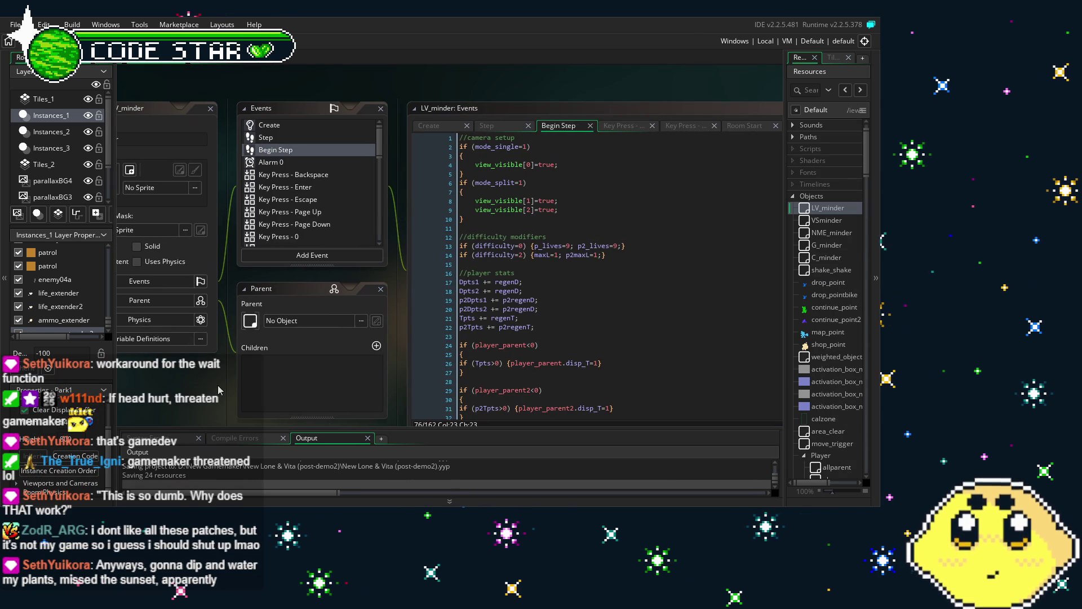
click(311, 163)
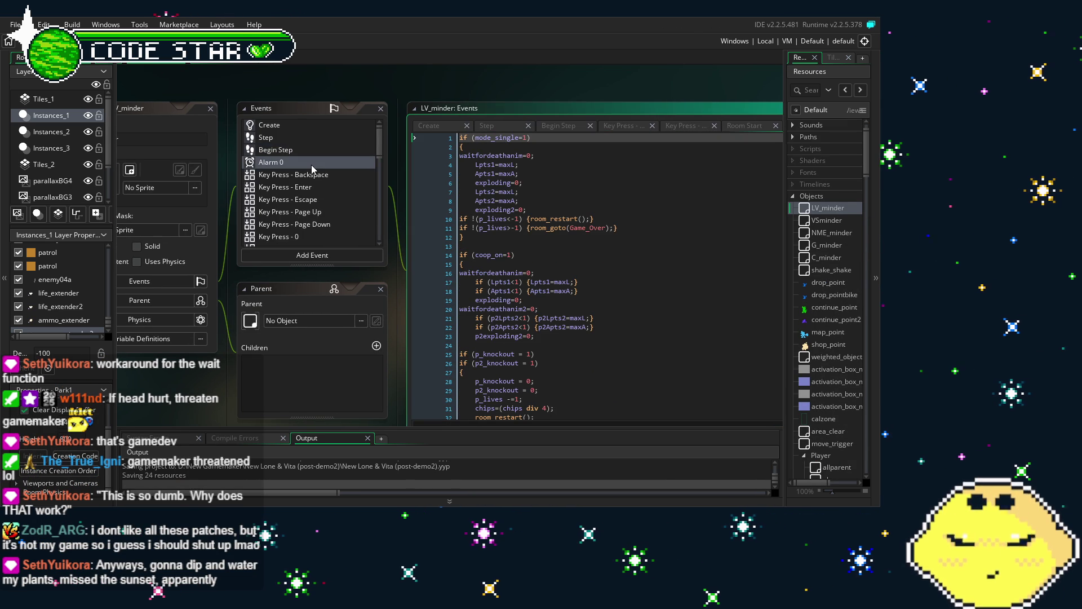
click(305, 126)
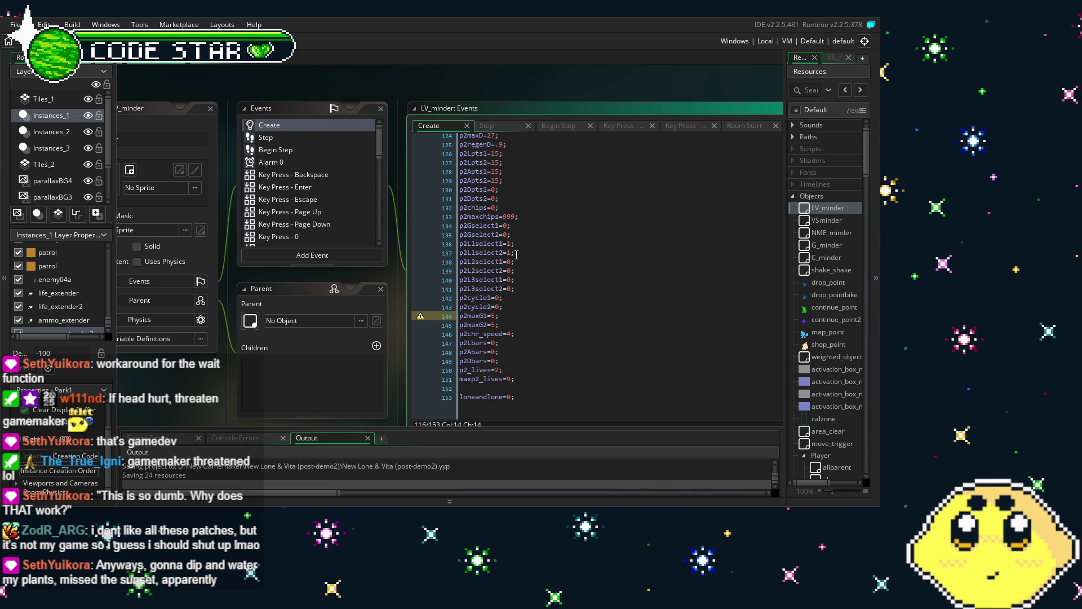
click(566, 282)
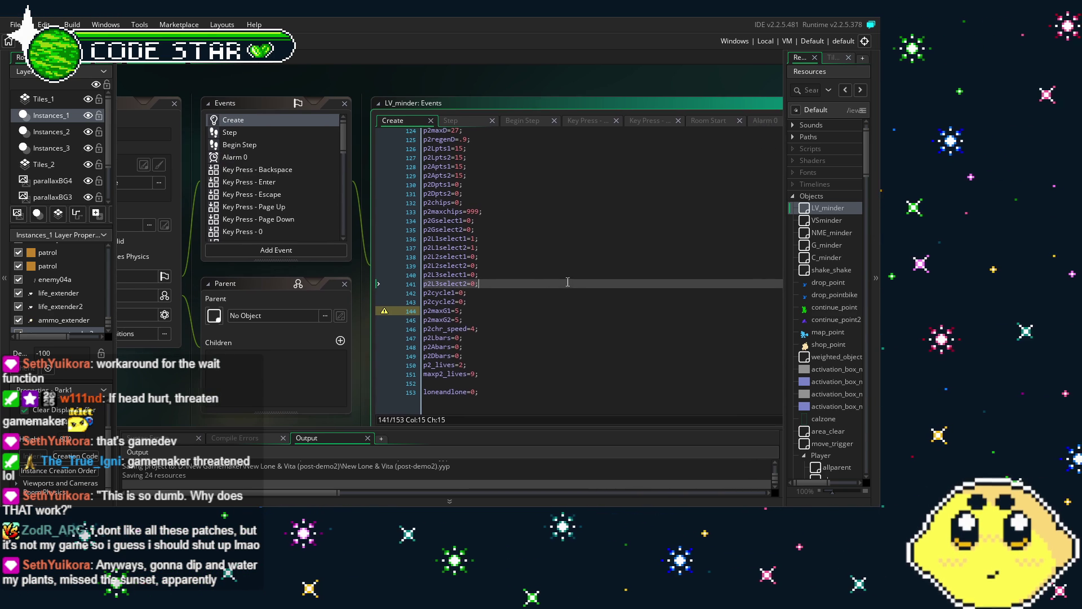
click(264, 132)
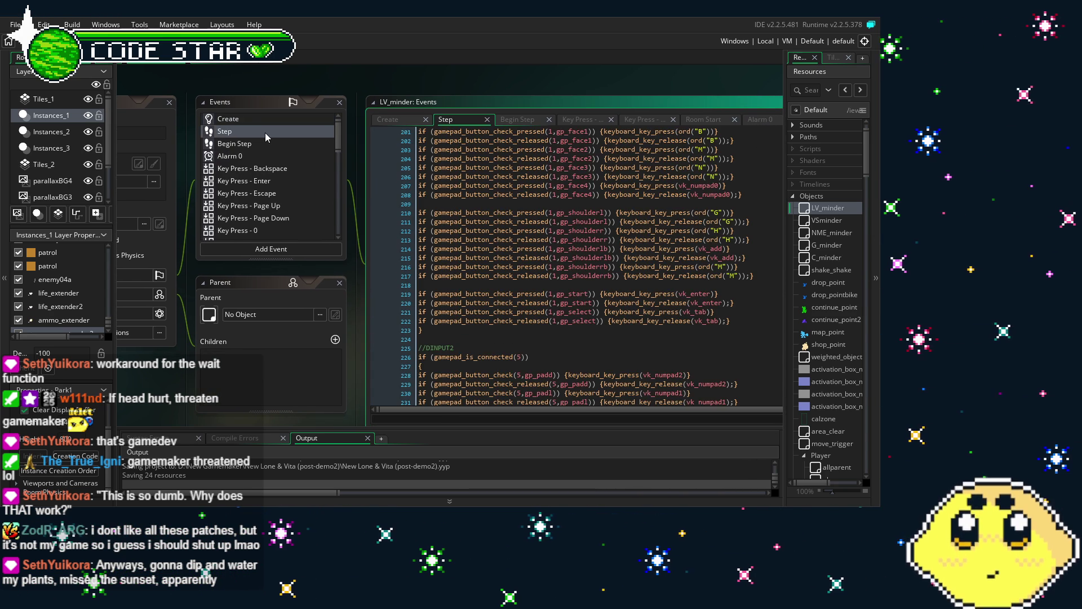
click(259, 119)
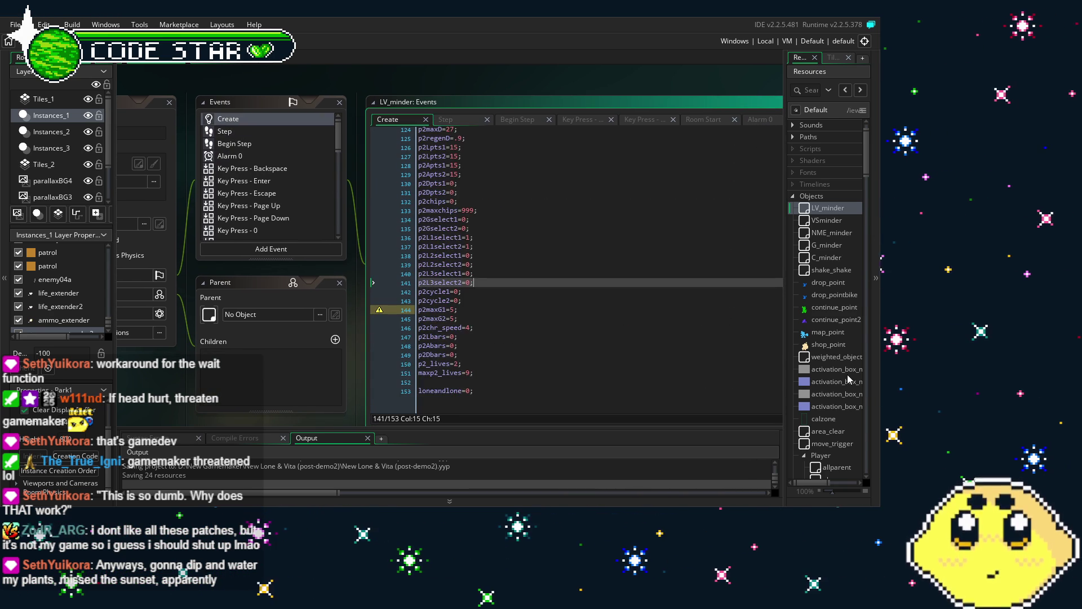
scroll(849, 378, up, 1)
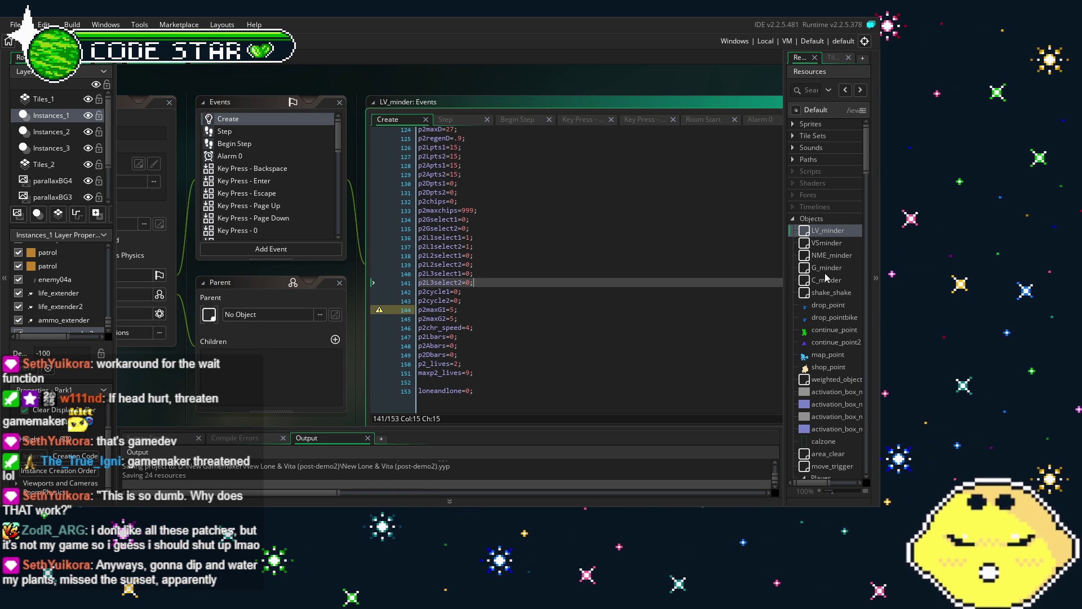
drag(165, 416, 234, 398)
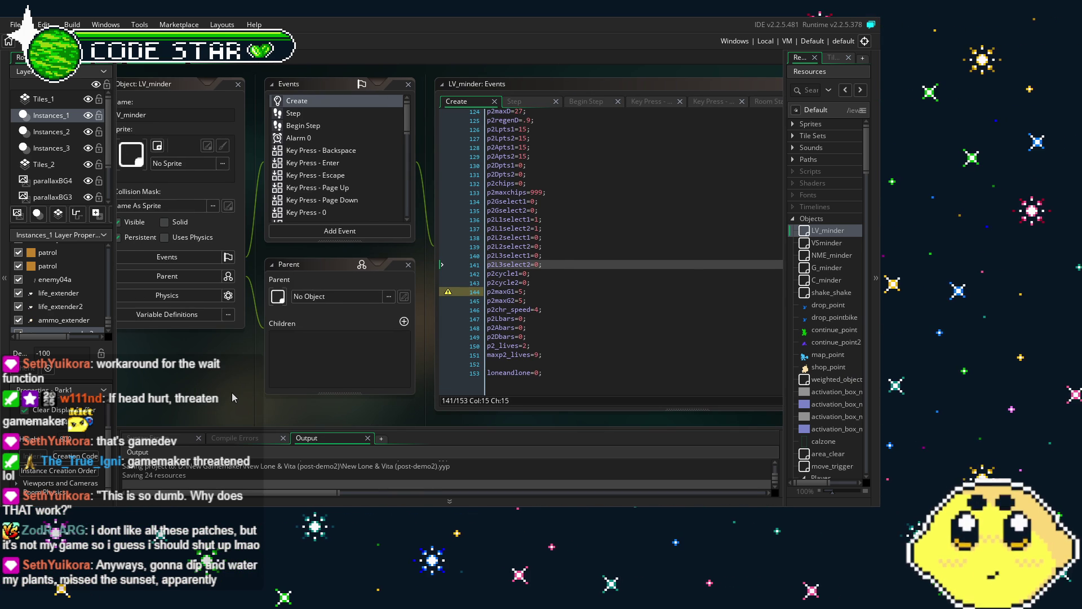
click(21, 57)
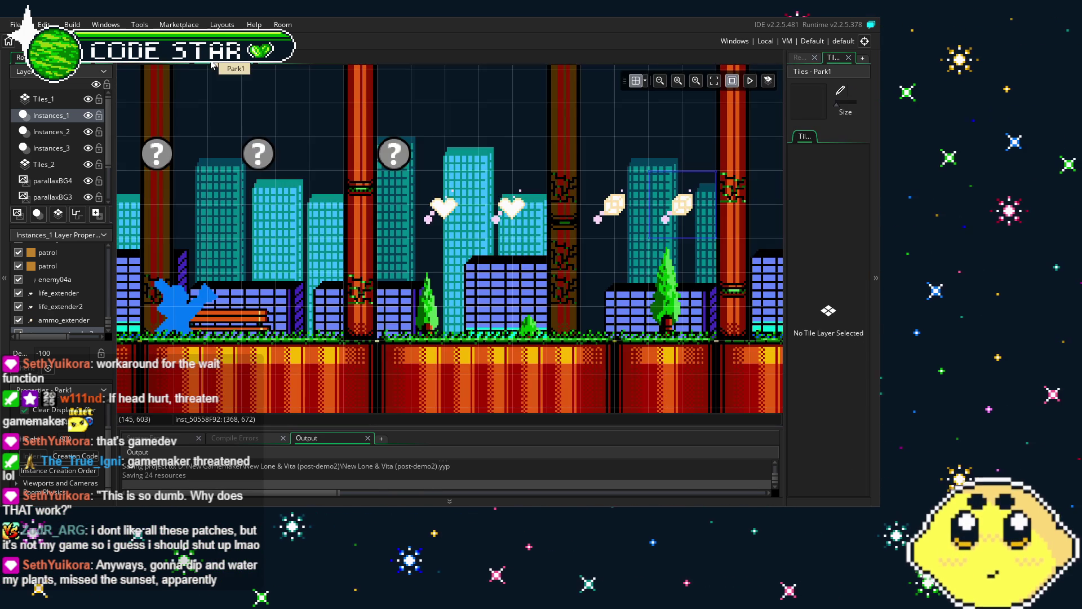
Return to LV_minder's Create code and scroll Resources toward the Player group
key(ctrl+Tab)
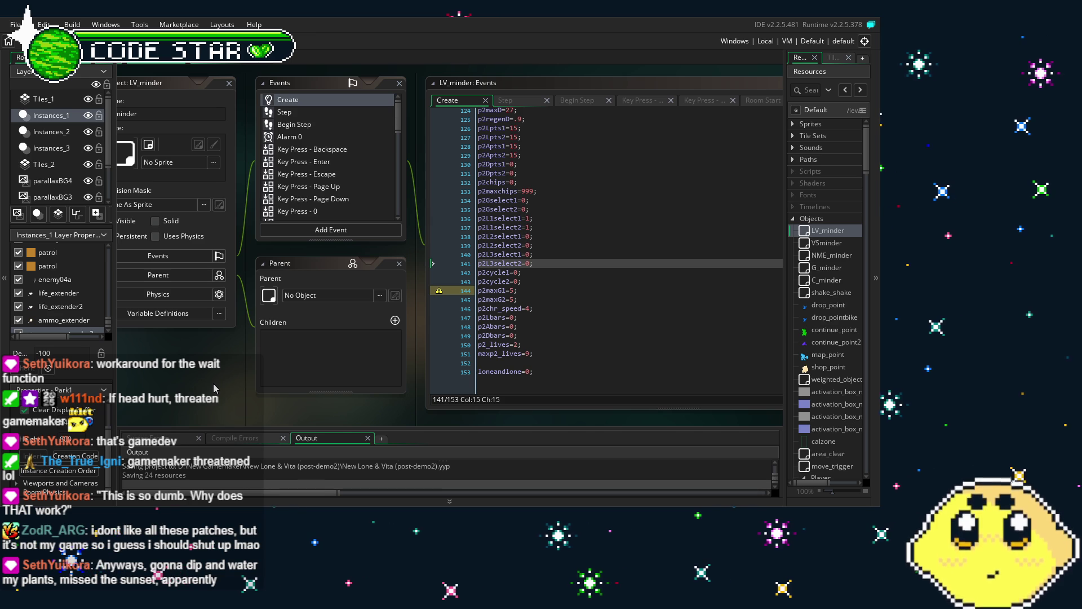
scroll(840, 355, down, 4)
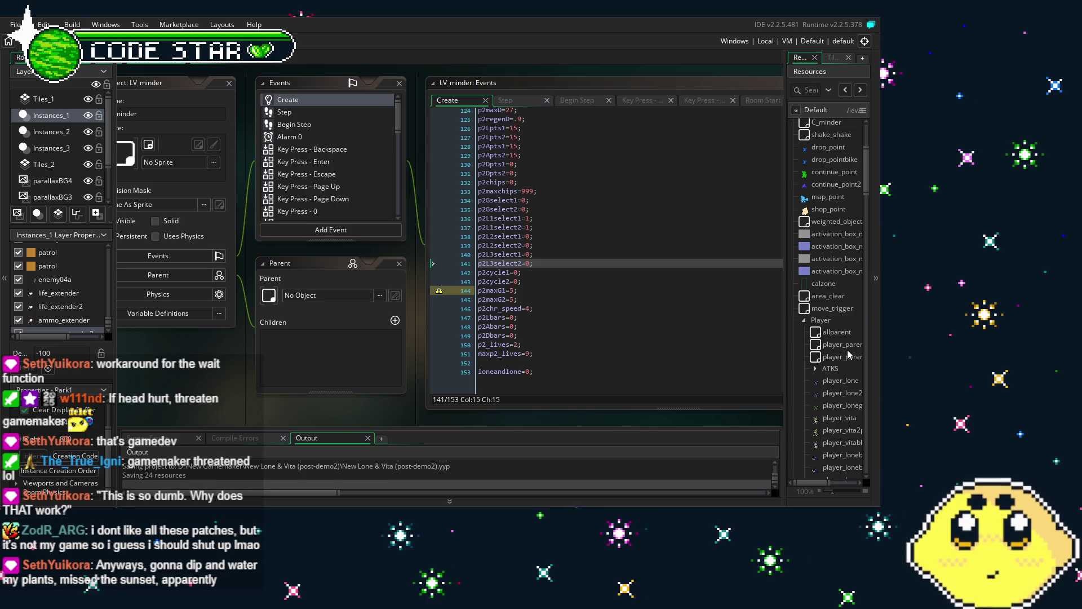
Inspect player_lone's life_extender collision code
double_click(838, 381)
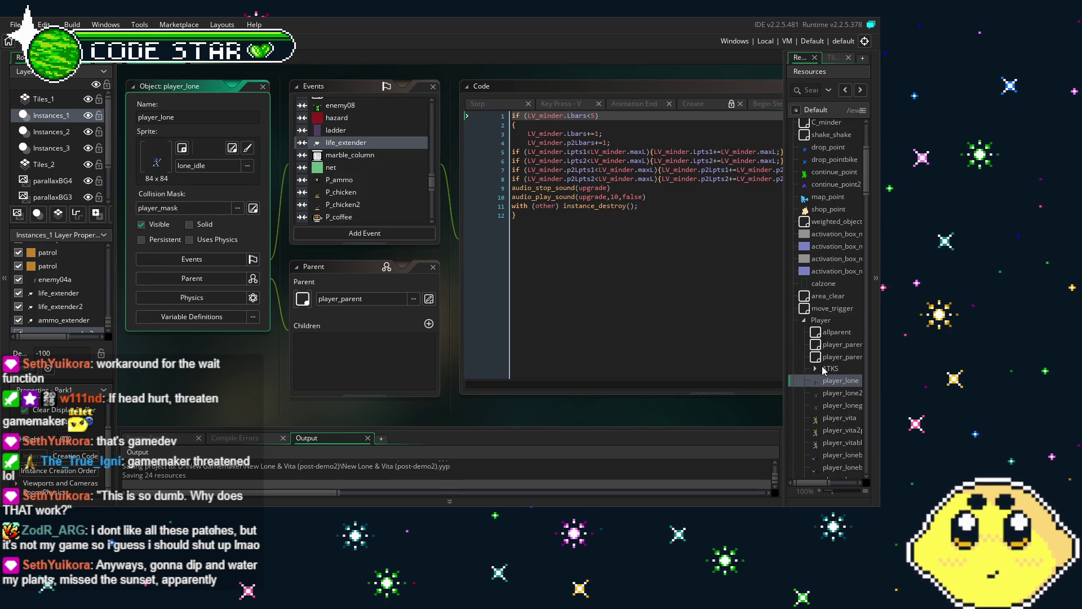
click(639, 343)
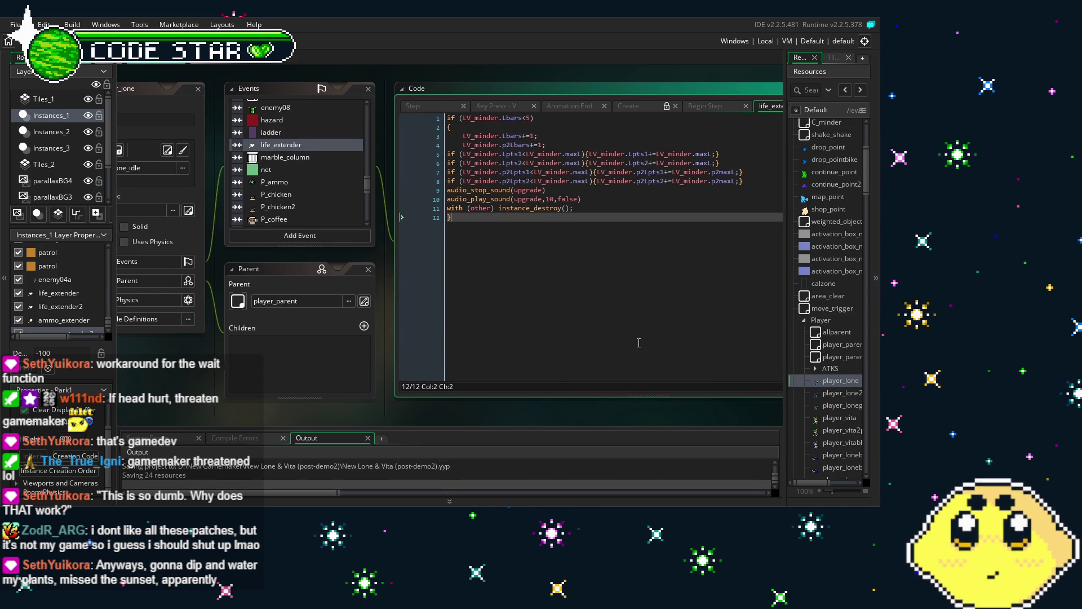
scroll(306, 199, up, 2)
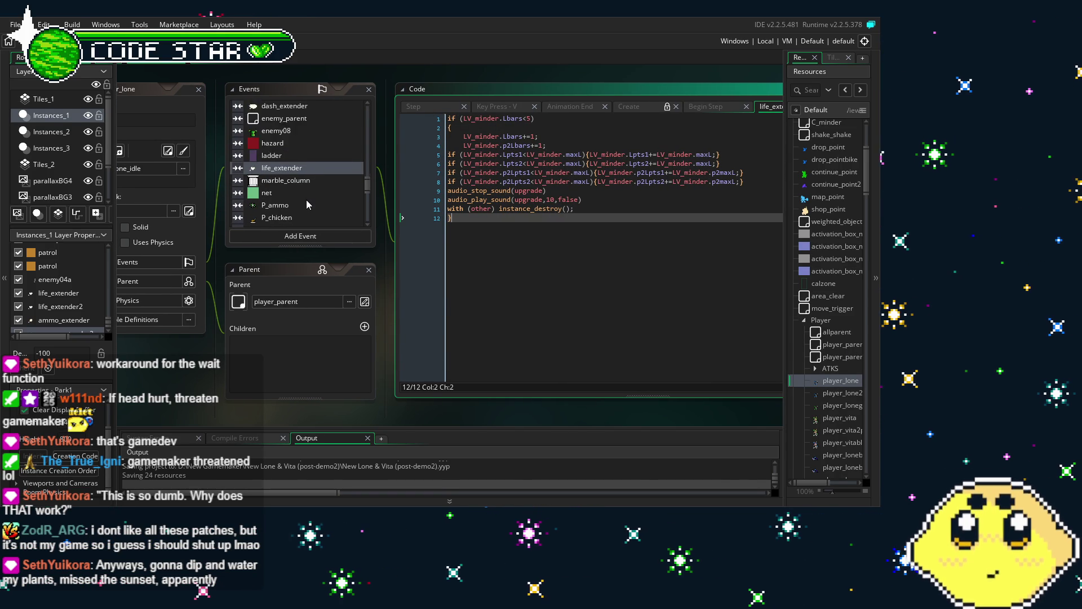
scroll(306, 199, up, 5)
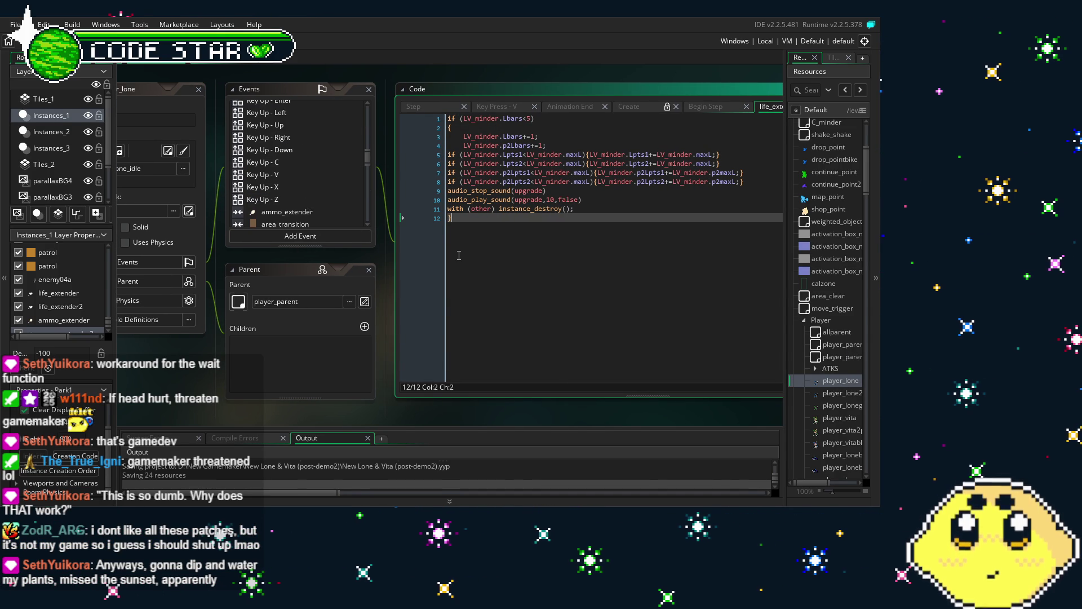
scroll(405, 212, left, 2)
scroll(403, 211, down, 3)
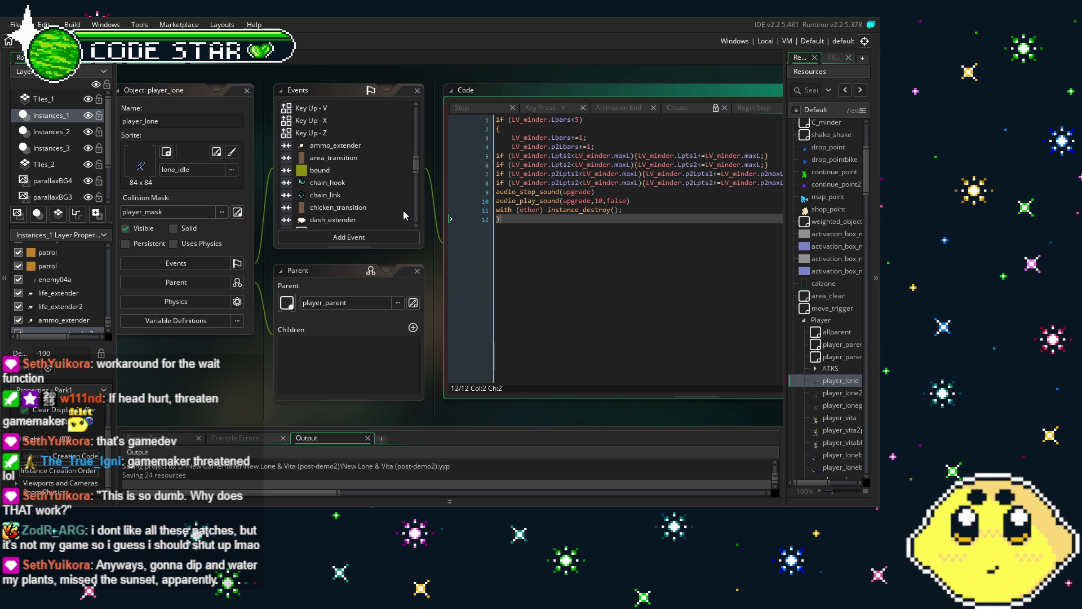
Paste the four Apts = LV_minder.maxA lines after player_vita2p's p2Abars line
click(843, 417)
double_click(840, 430)
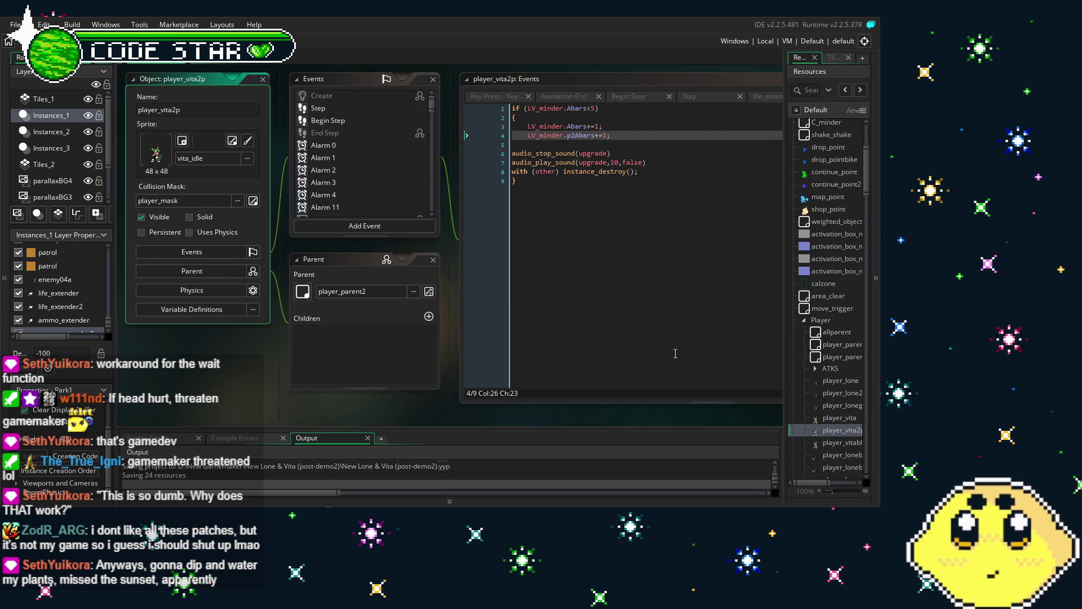
click(623, 139)
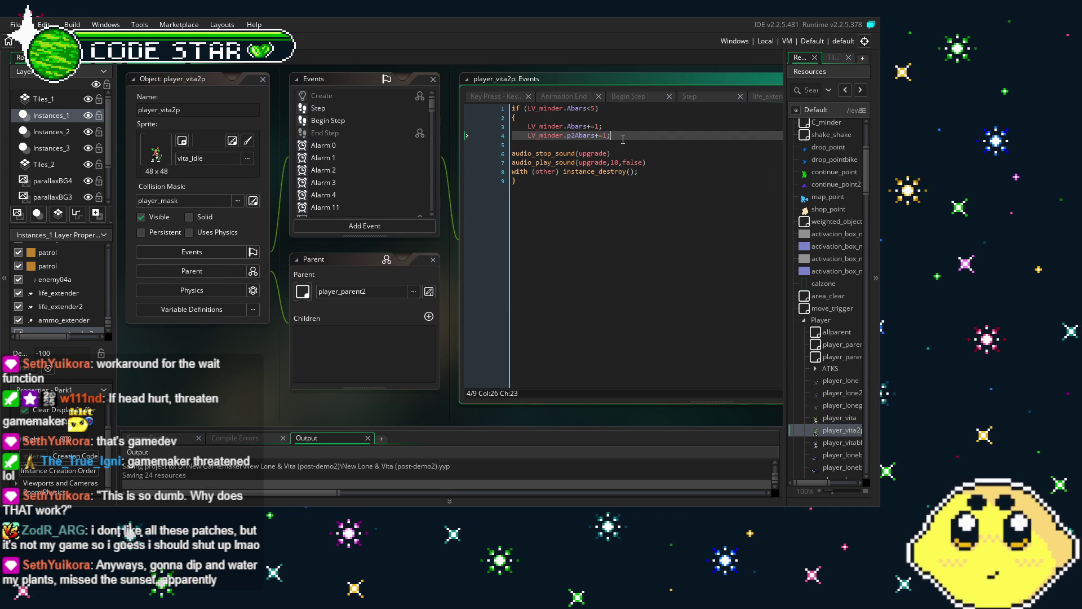
key(Return)
key(ctrl+v)
click(705, 253)
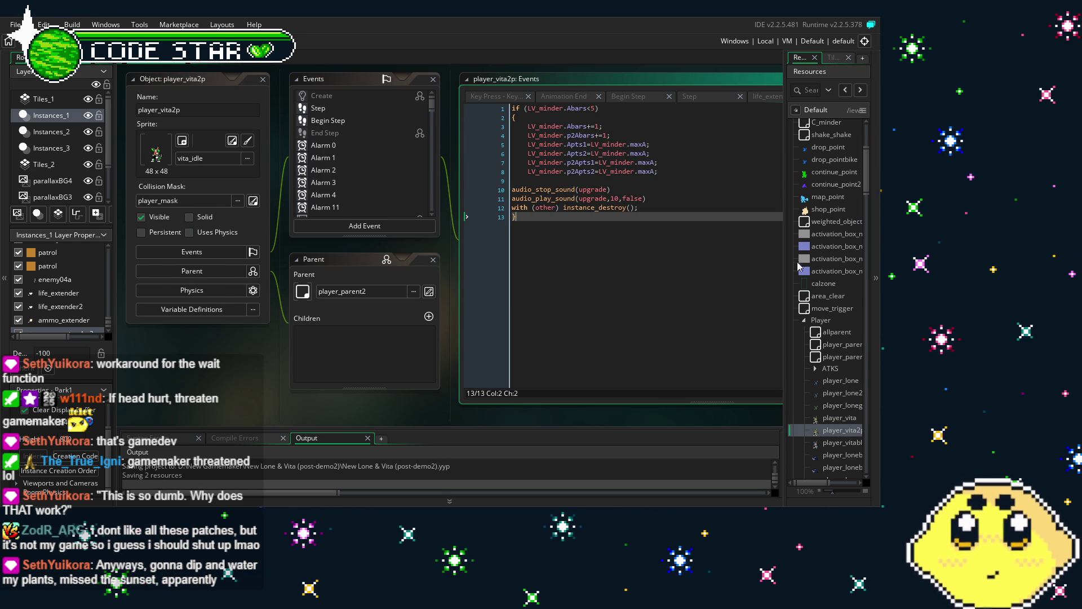
scroll(807, 296, up, 1)
scroll(806, 296, up, 3)
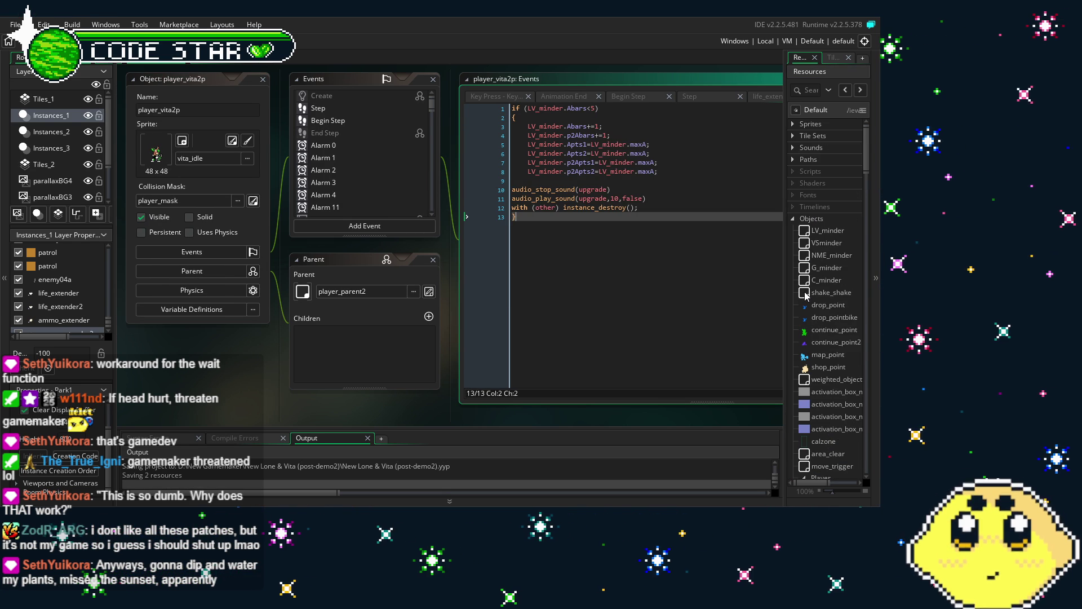
click(820, 232)
Scroll LV_minder's Begin Step code to the Lbars/Abars maxL and maxA mappings
double_click(820, 232)
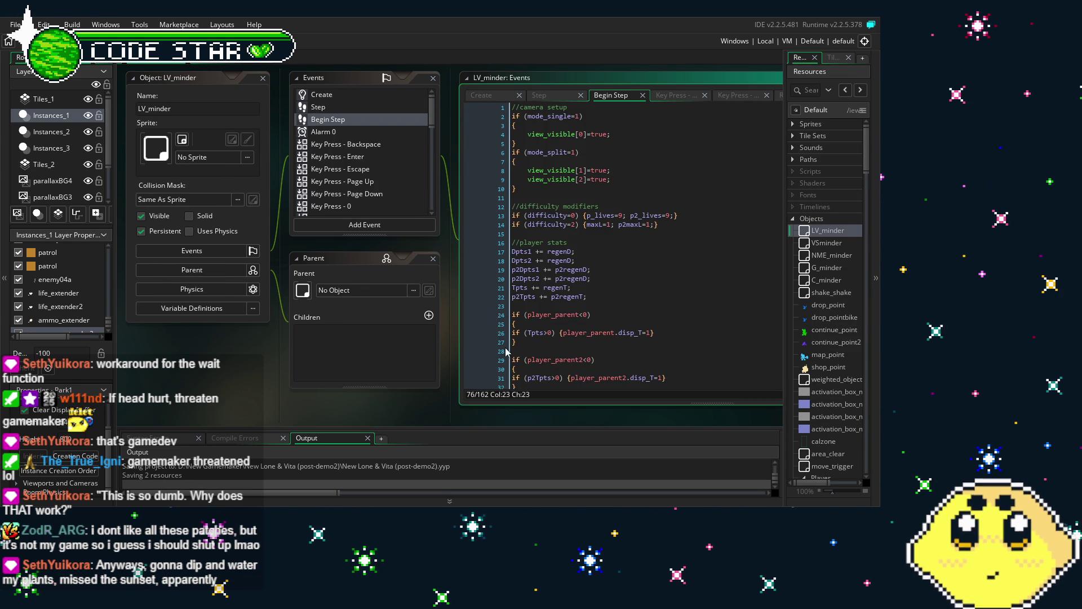
click(626, 361)
scroll(550, 312, down, 12)
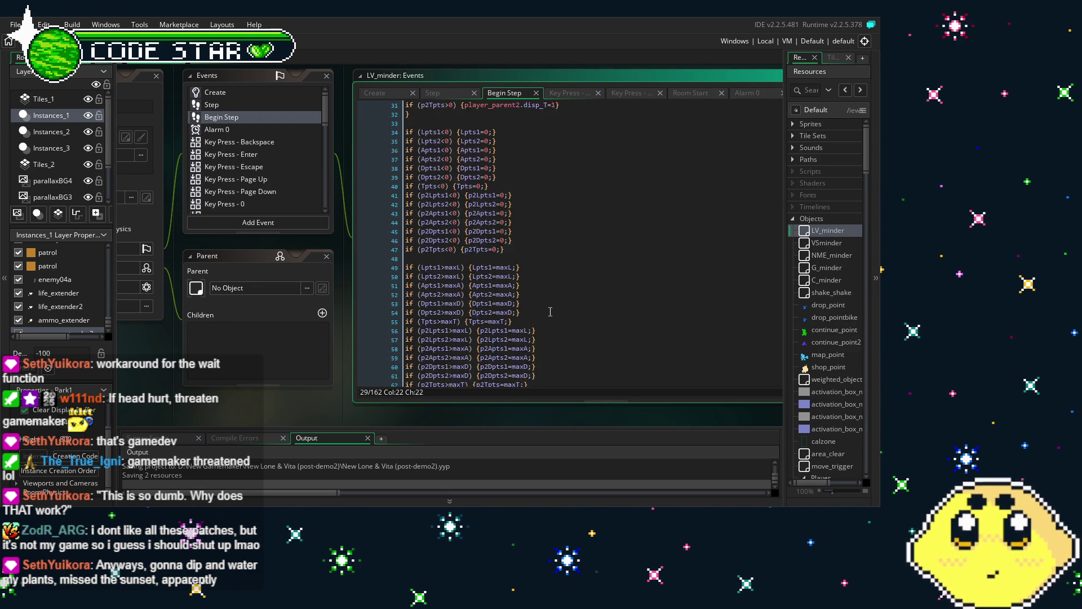
scroll(550, 311, down, 7)
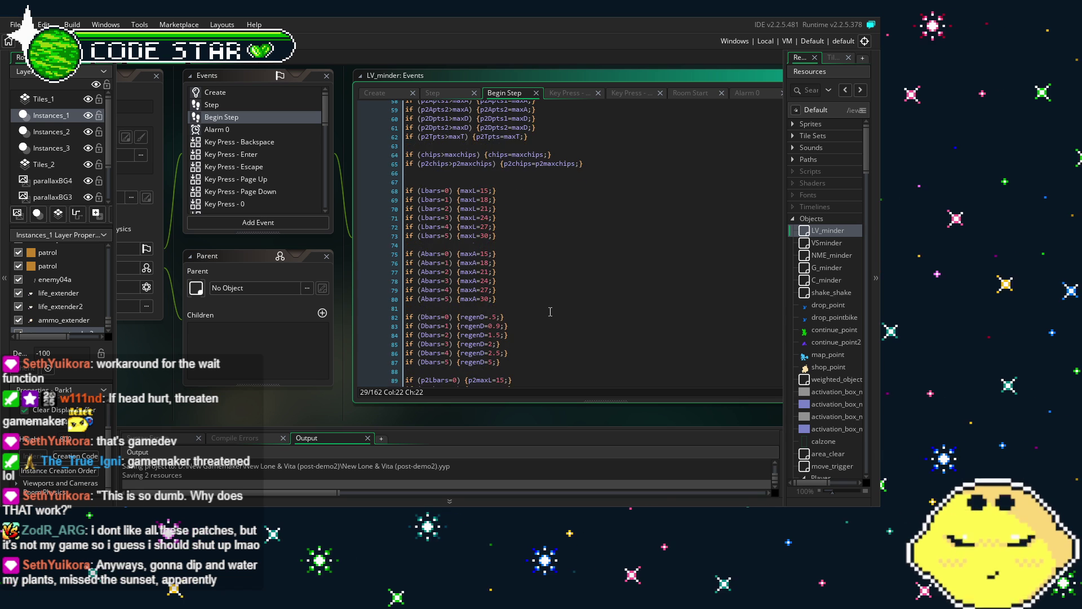
scroll(550, 312, down, 2)
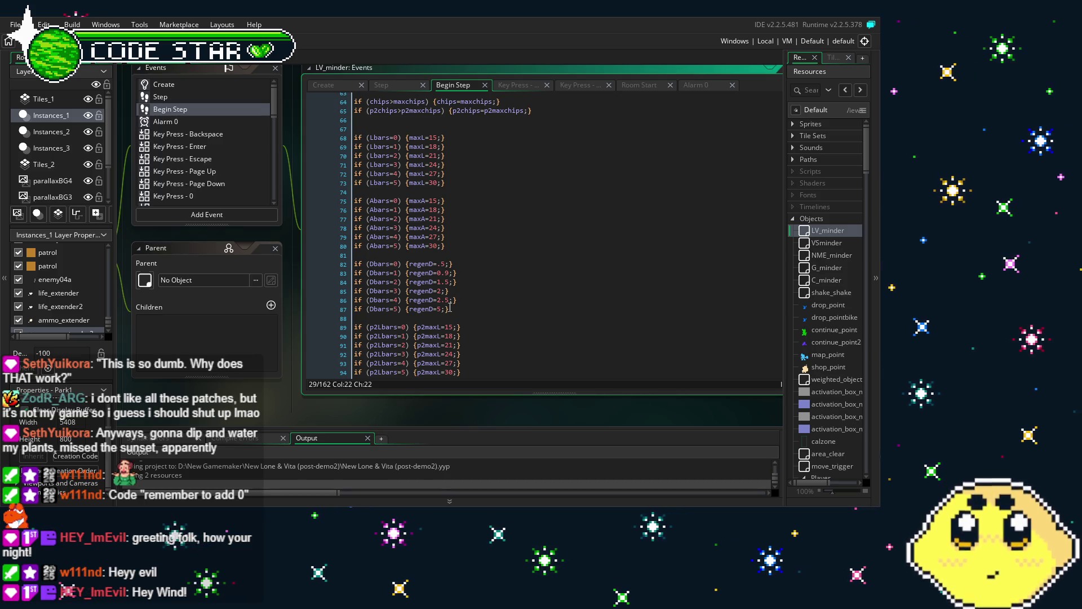
scroll(451, 308, down, 6)
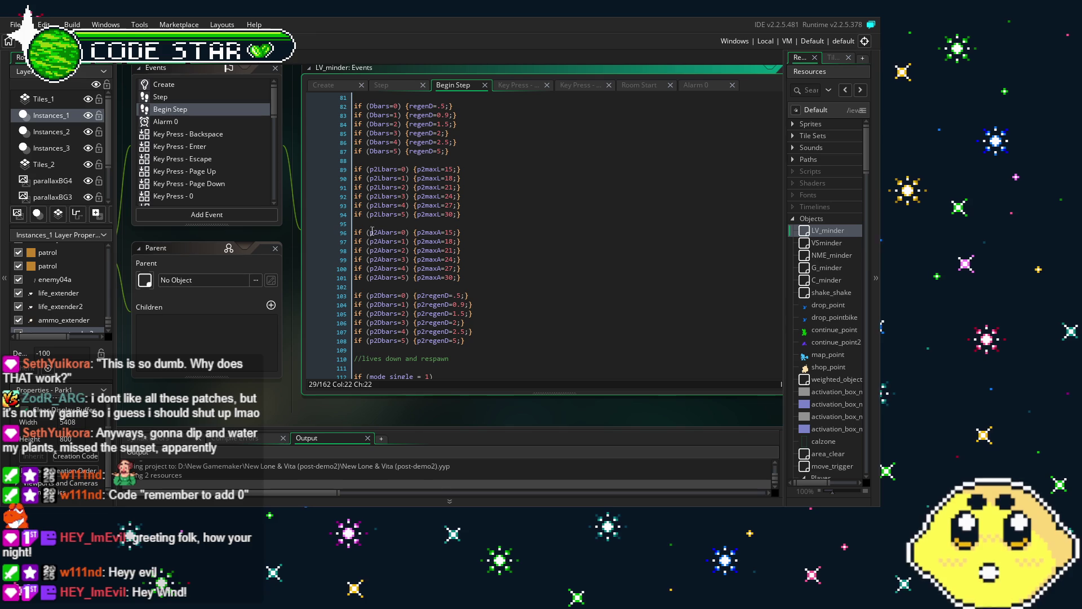
click(378, 195)
drag(379, 195, 426, 291)
click(426, 291)
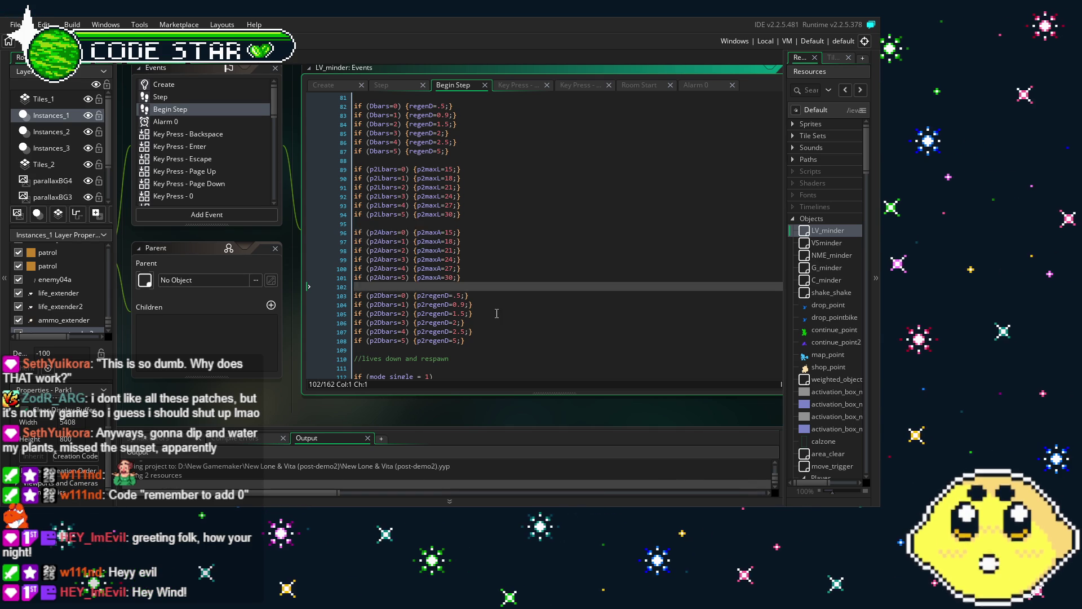
scroll(496, 313, up, 3)
scroll(497, 314, up, 3)
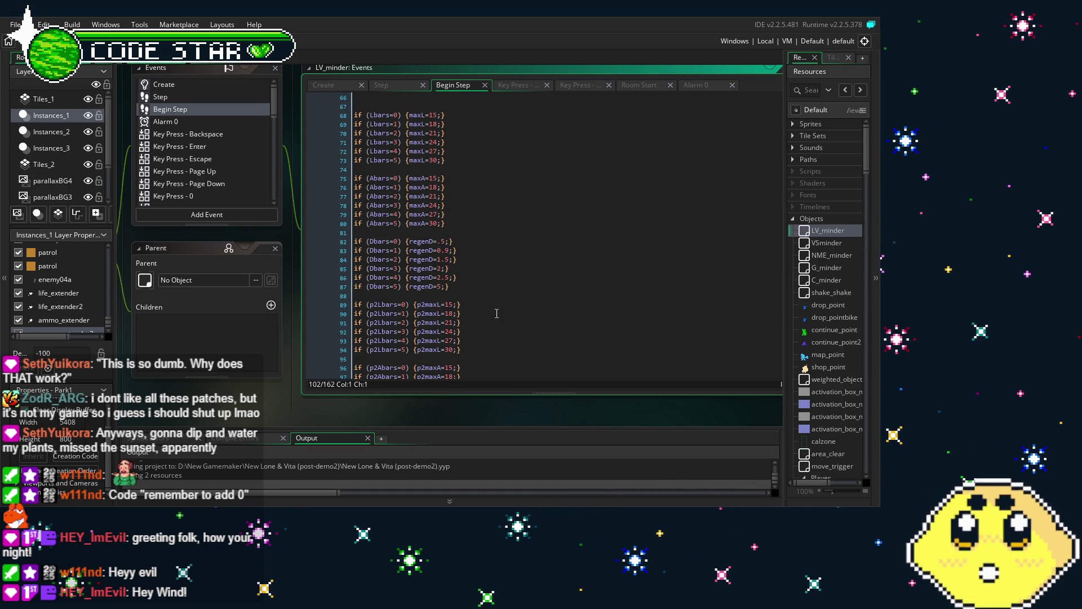
scroll(497, 314, up, 1)
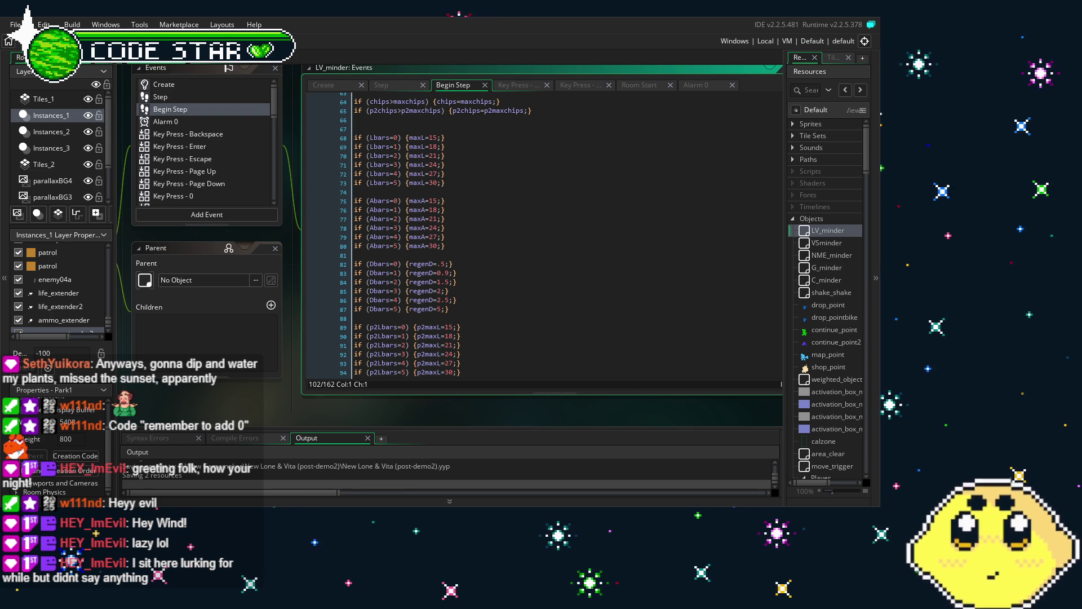
scroll(542, 237, up, 2)
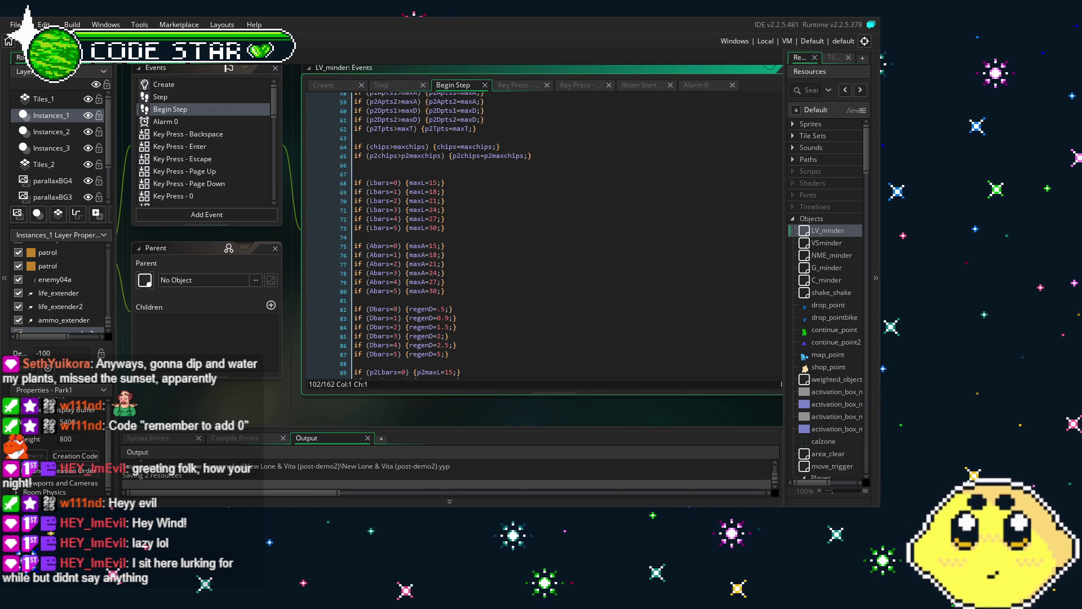
scroll(541, 237, up, 5)
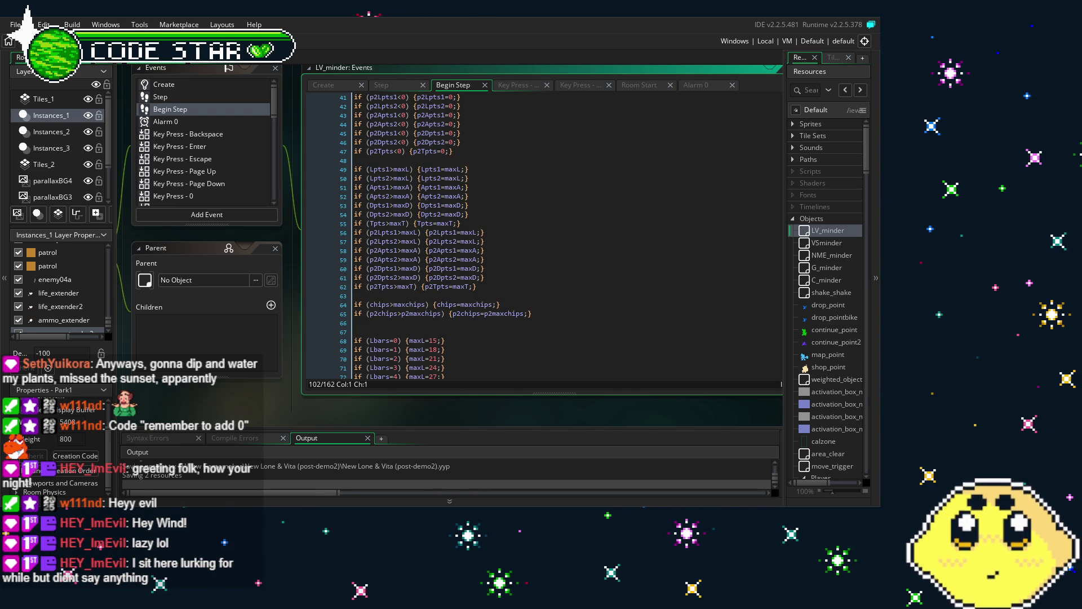
scroll(541, 236, up, 10)
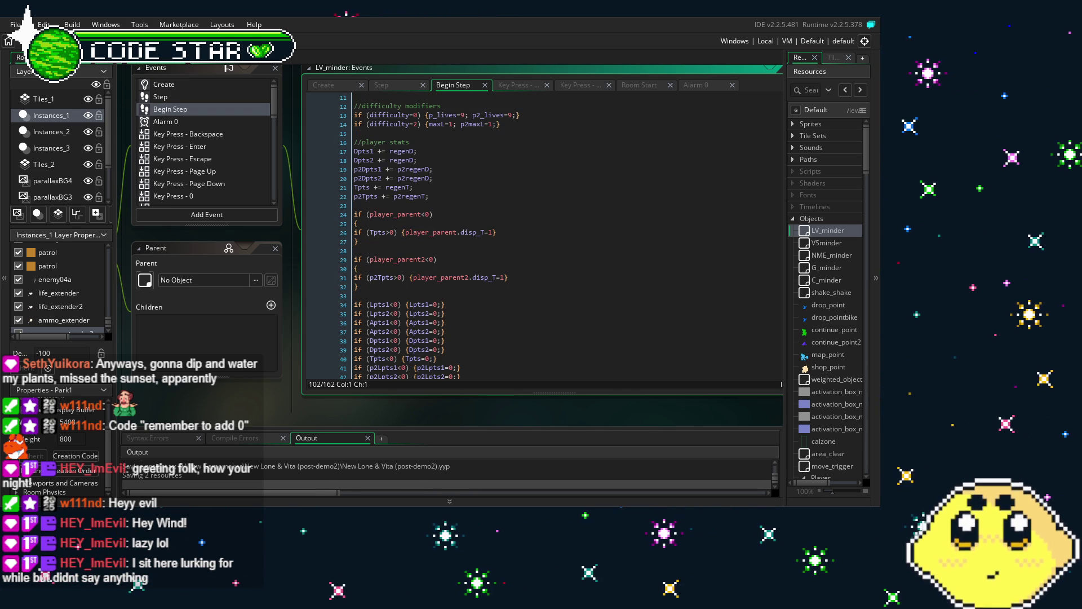
scroll(541, 237, up, 4)
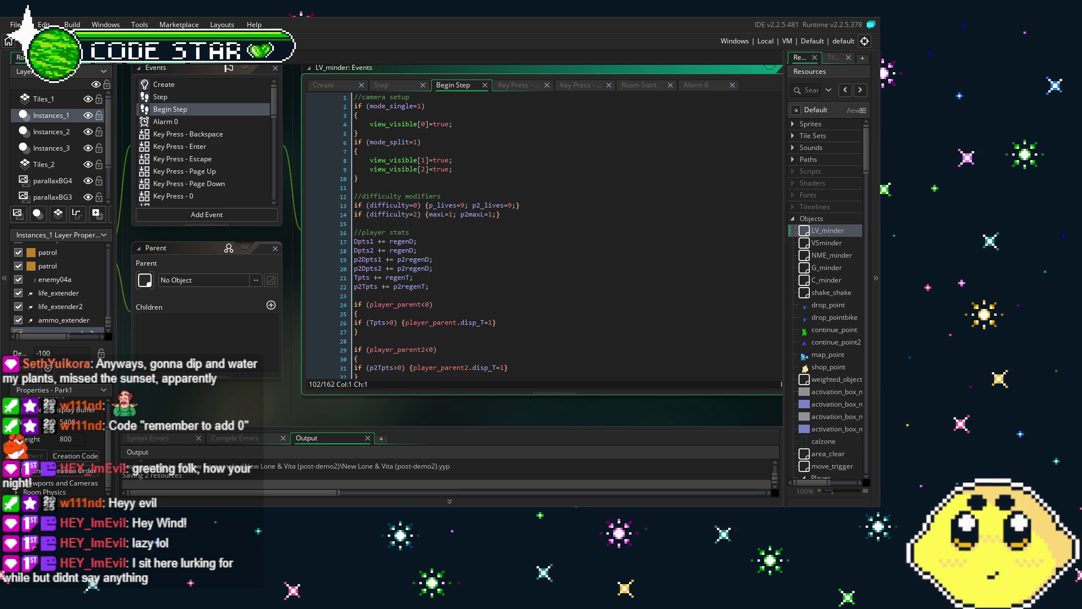
scroll(541, 237, down, 2)
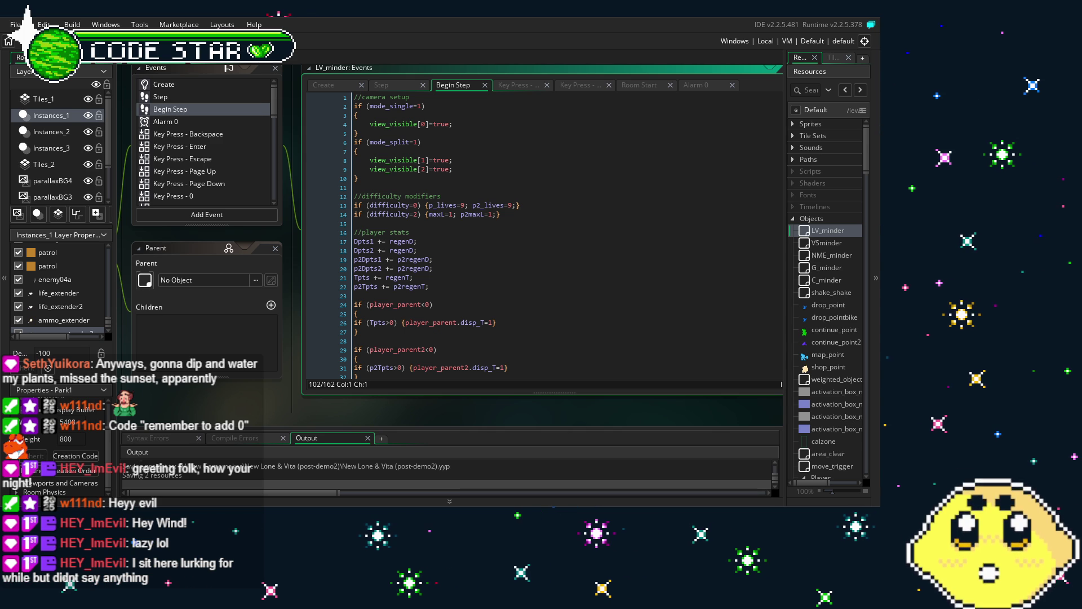
scroll(541, 237, down, 1)
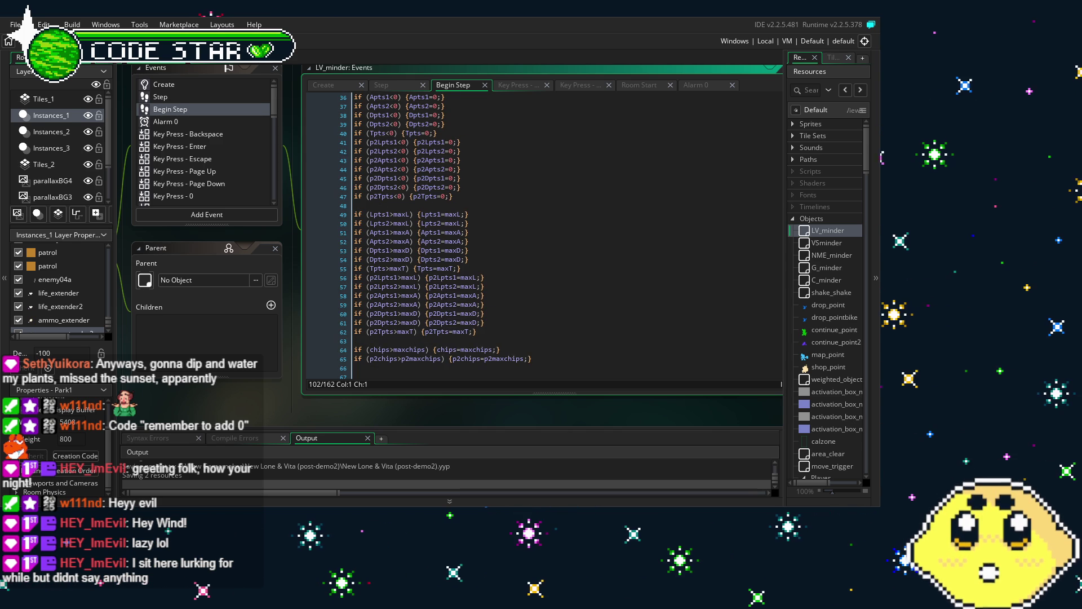
scroll(541, 236, down, 9)
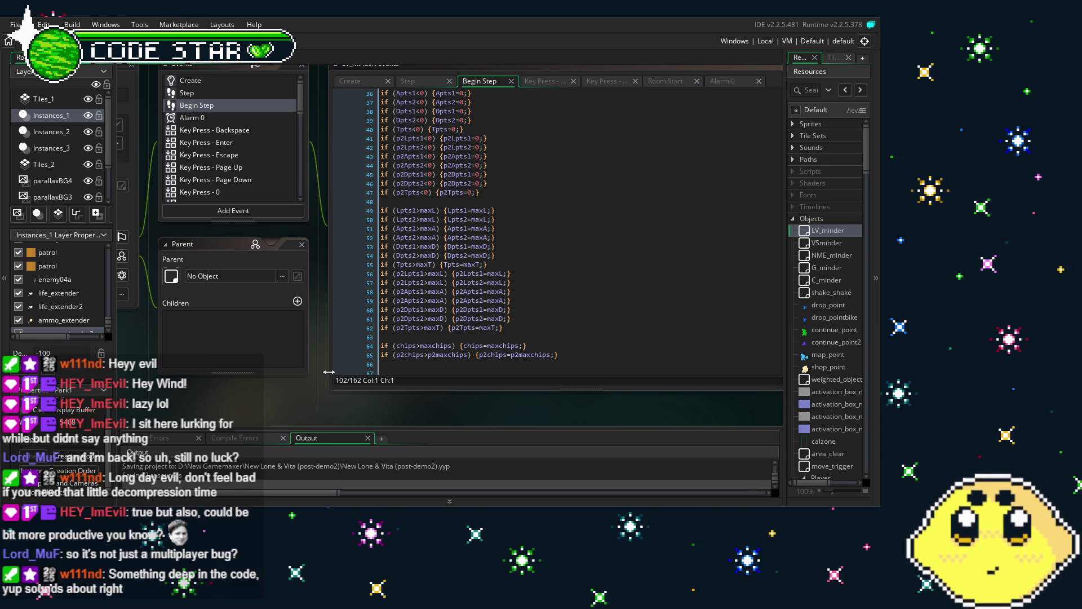
Change Park1's creation-code comment to //LAZY DEV PATCH-UP and close the code window
key(ctrl+Tab)
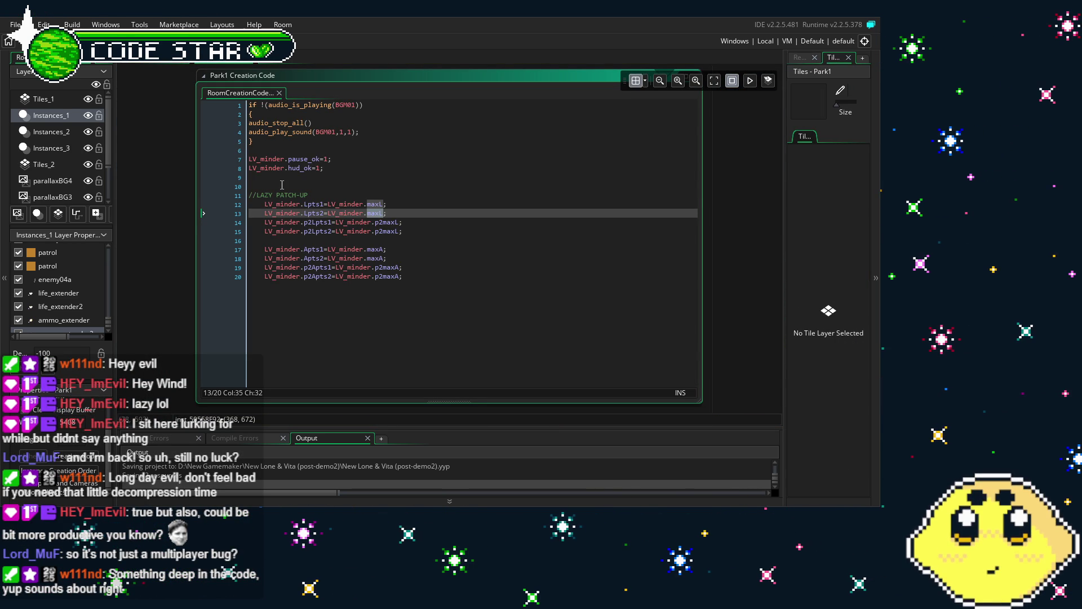
click(276, 195)
text(DEV)
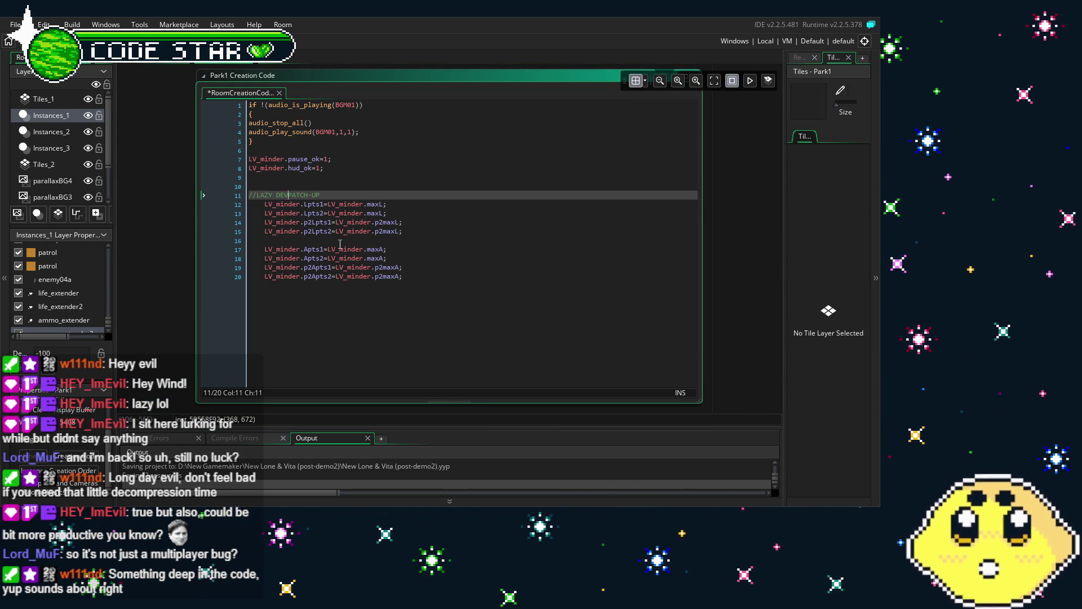
click(484, 284)
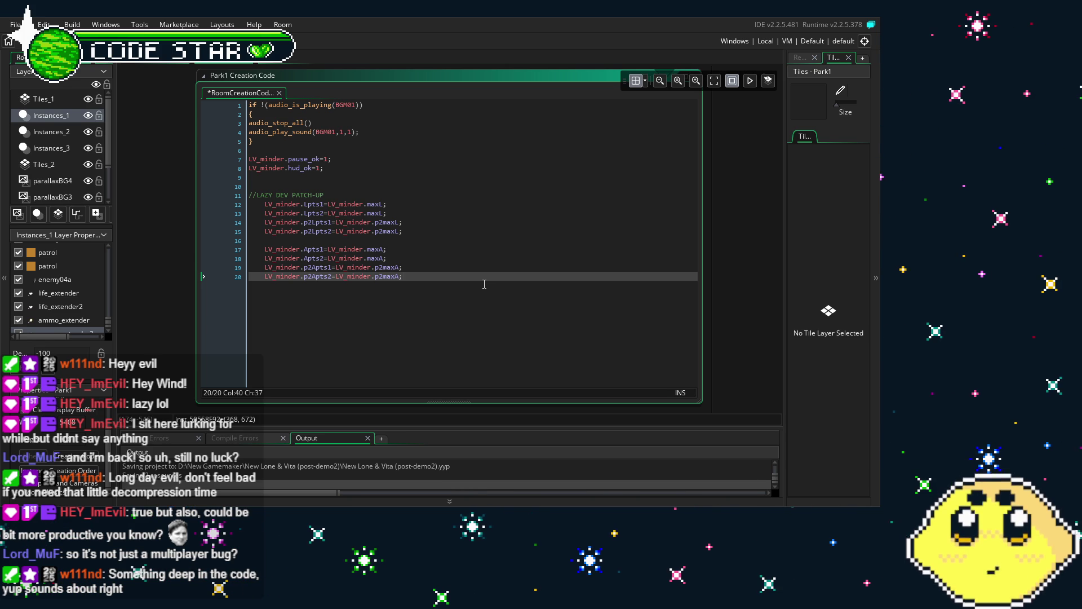
key(ctrl+w)
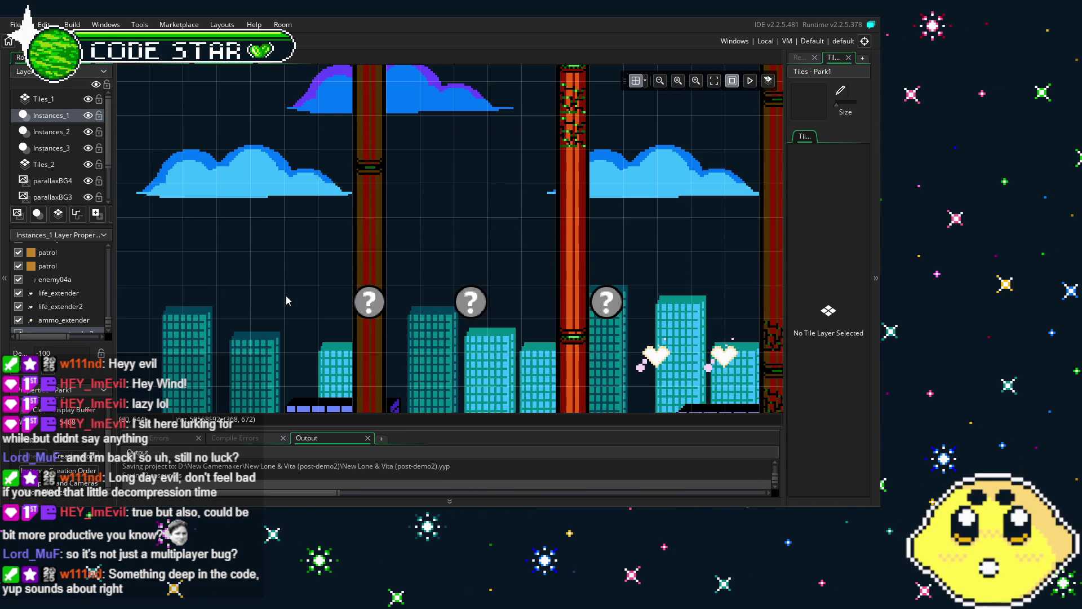
scroll(286, 295, down, 2)
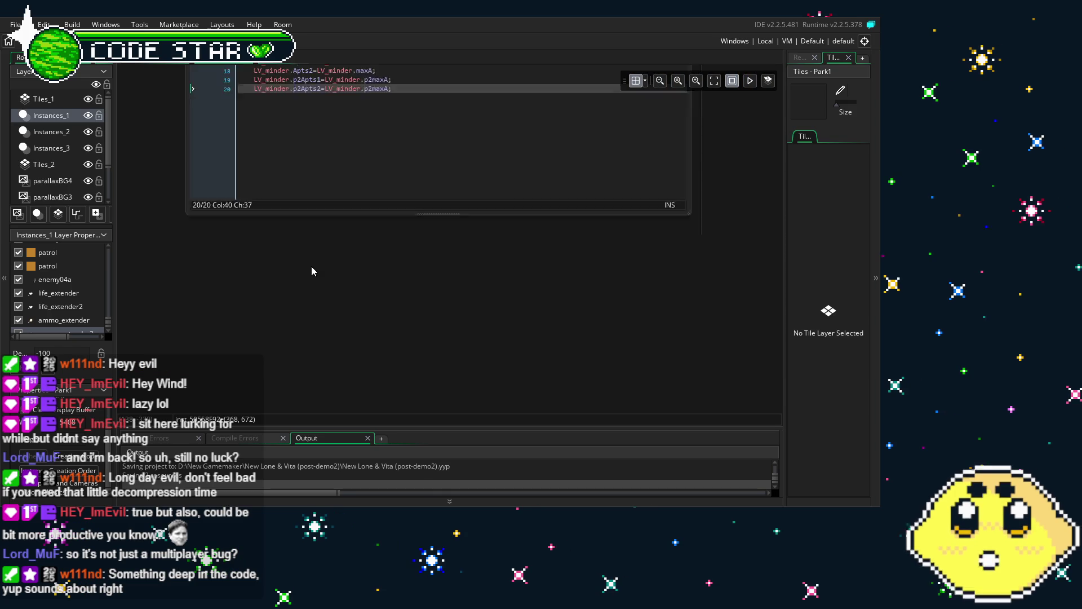
scroll(311, 266, down, 3)
drag(392, 206, 237, 134)
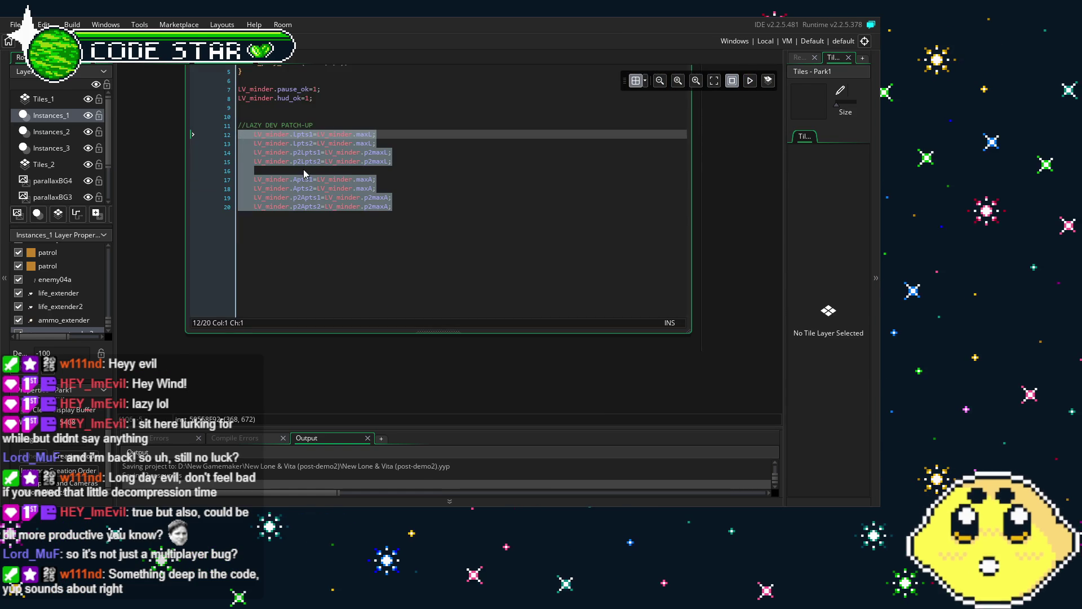
click(360, 212)
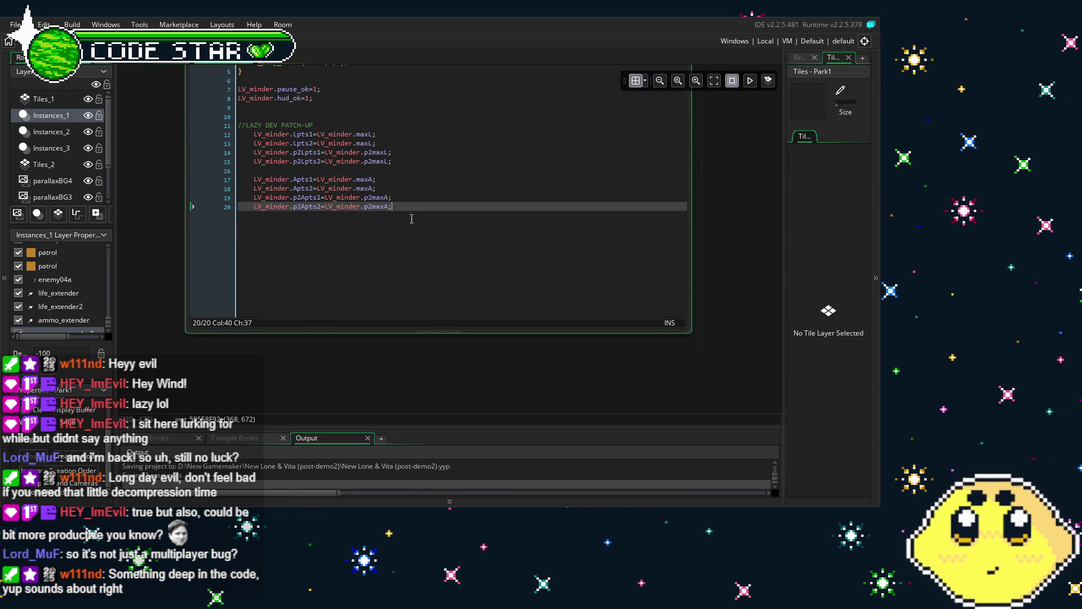
click(253, 365)
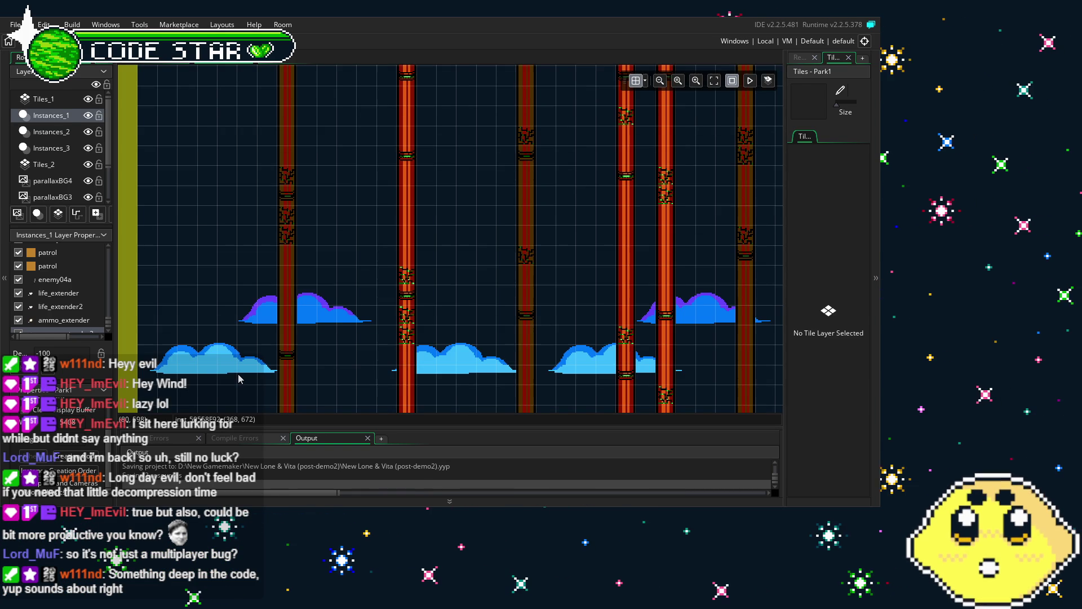
Scroll the Park1 canvas down to the ground and show the Resources panel
scroll(239, 379, down, 4)
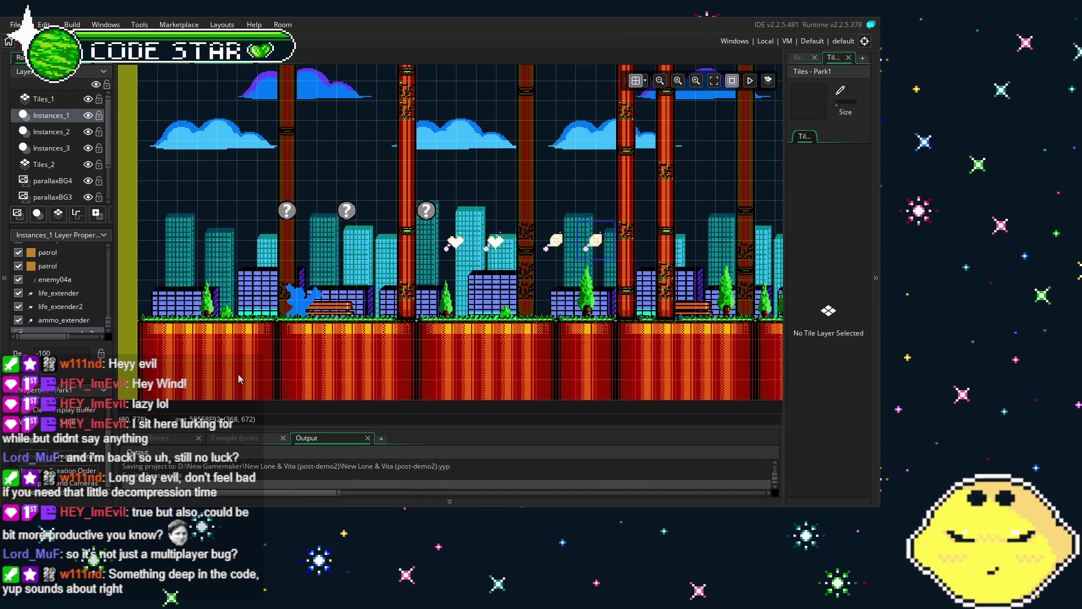
click(800, 57)
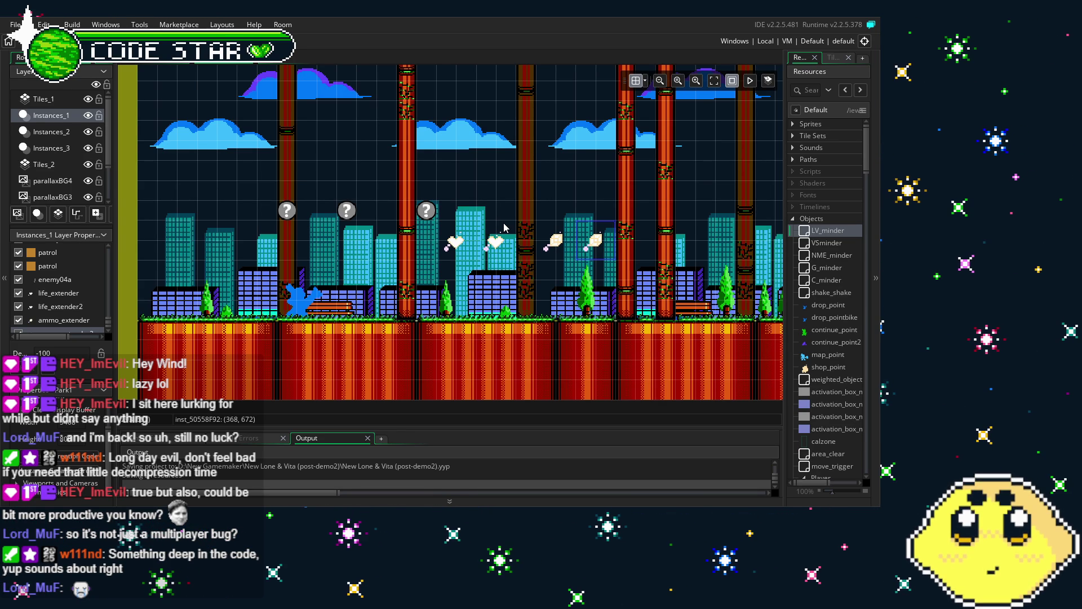
scroll(587, 277, up, 2)
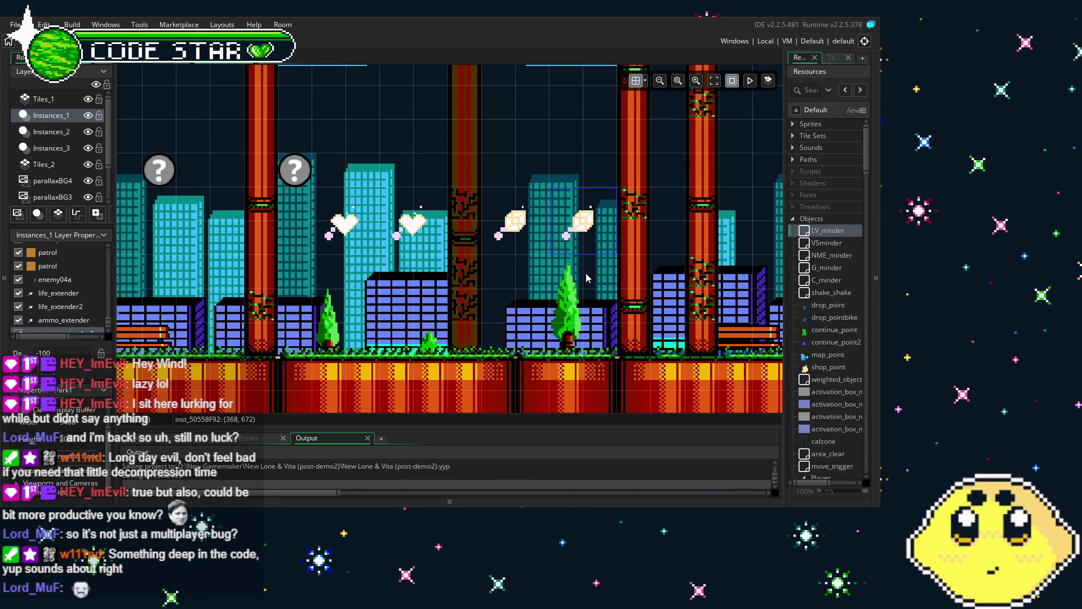
scroll(583, 279, up, 1)
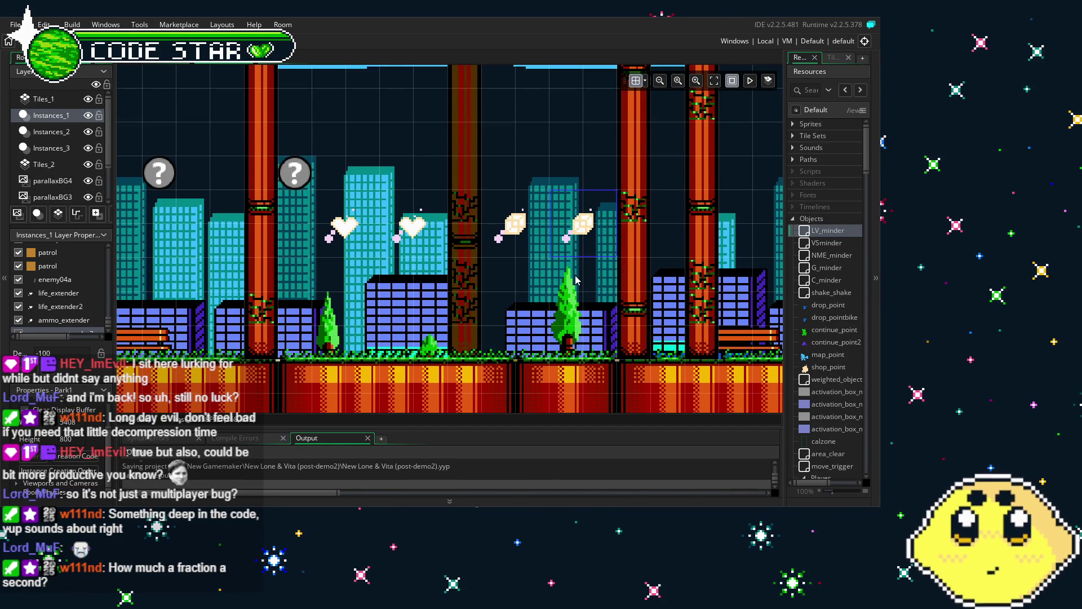
scroll(576, 278, down, 2)
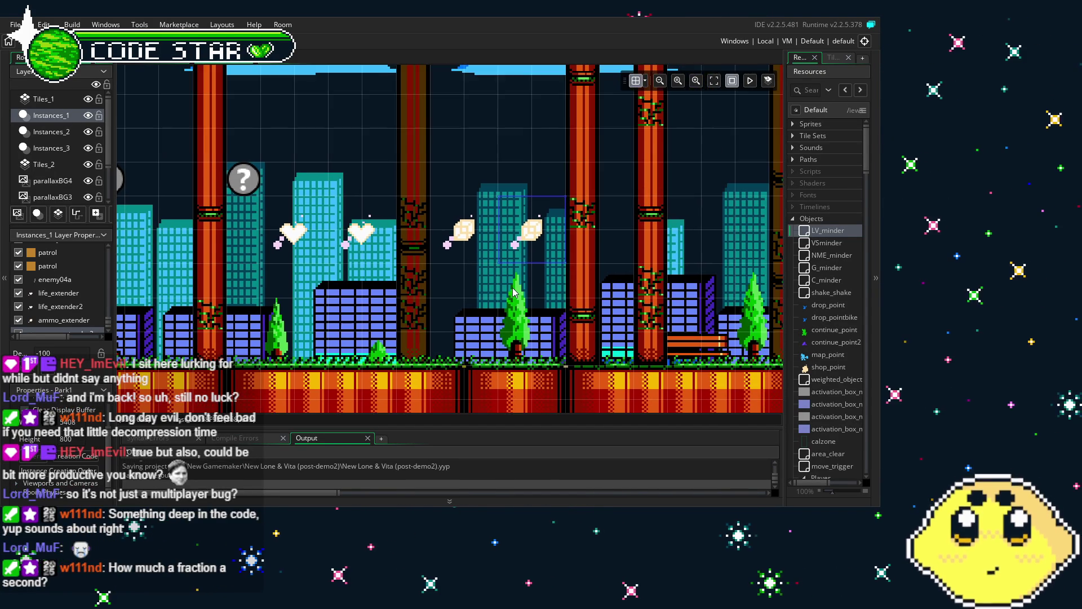
scroll(514, 291, down, 2)
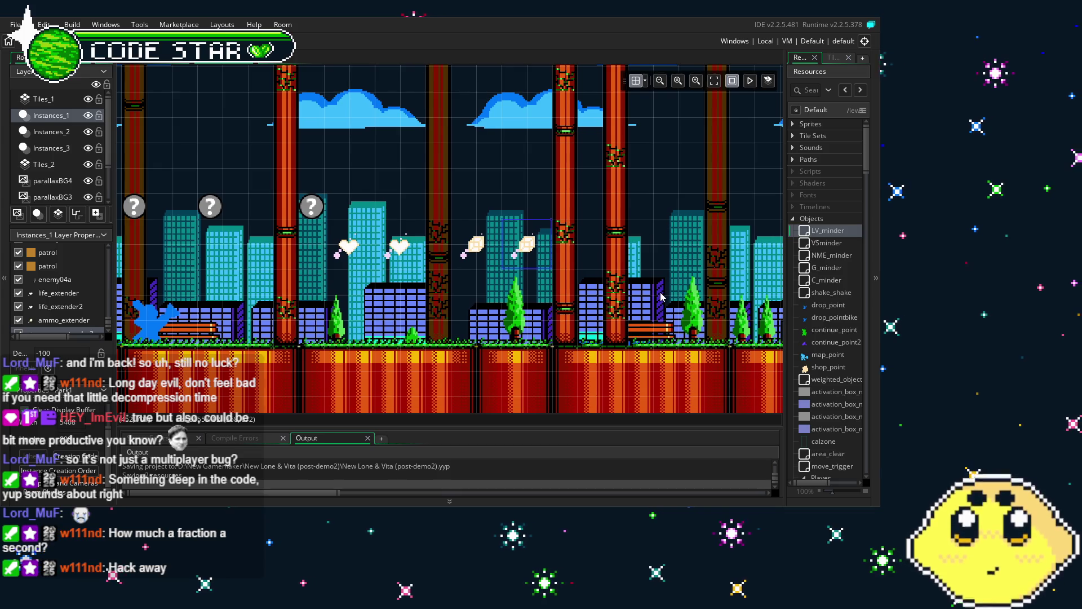
scroll(662, 297, right, 1)
scroll(812, 338, down, 5)
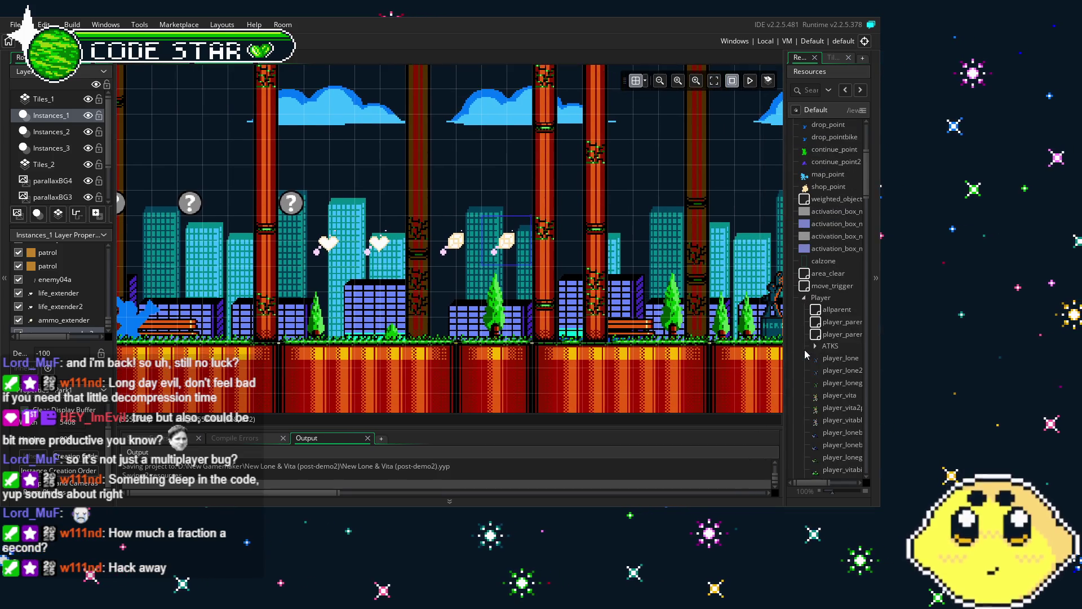
scroll(804, 350, down, 7)
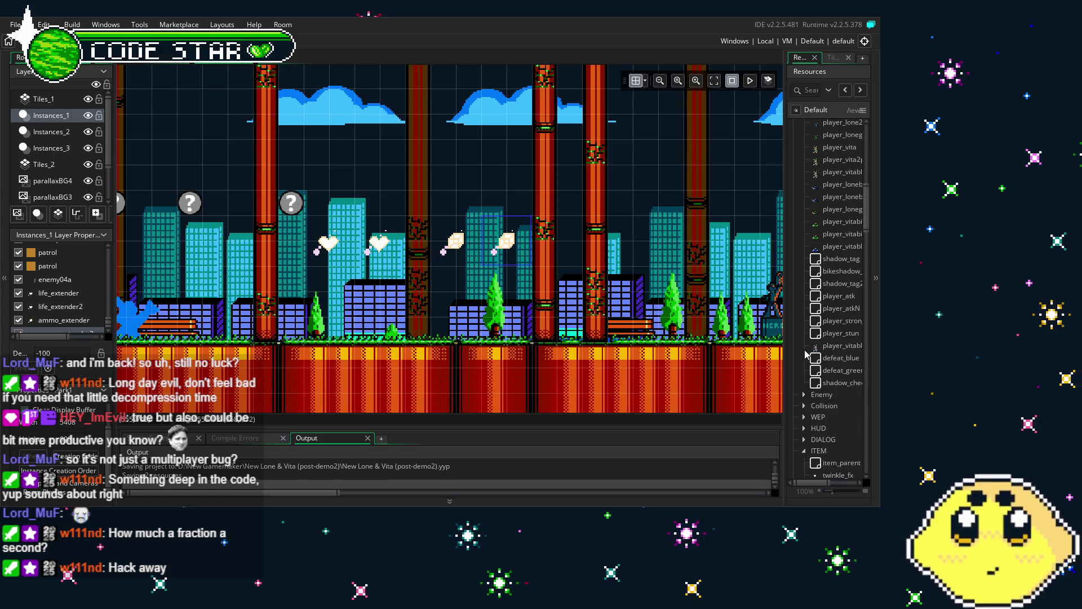
scroll(803, 350, up, 3)
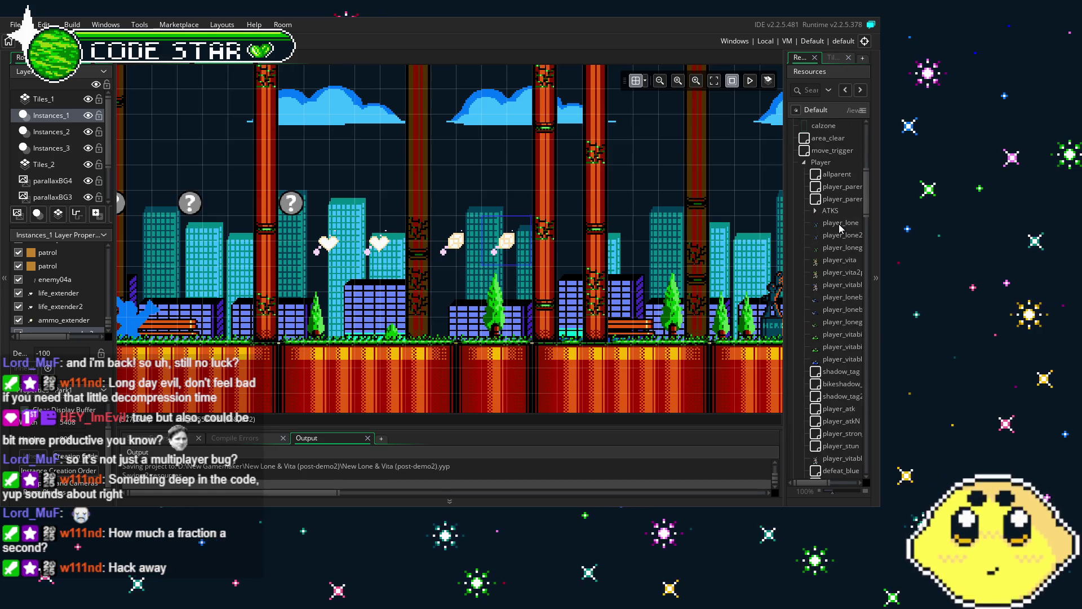
double_click(839, 224)
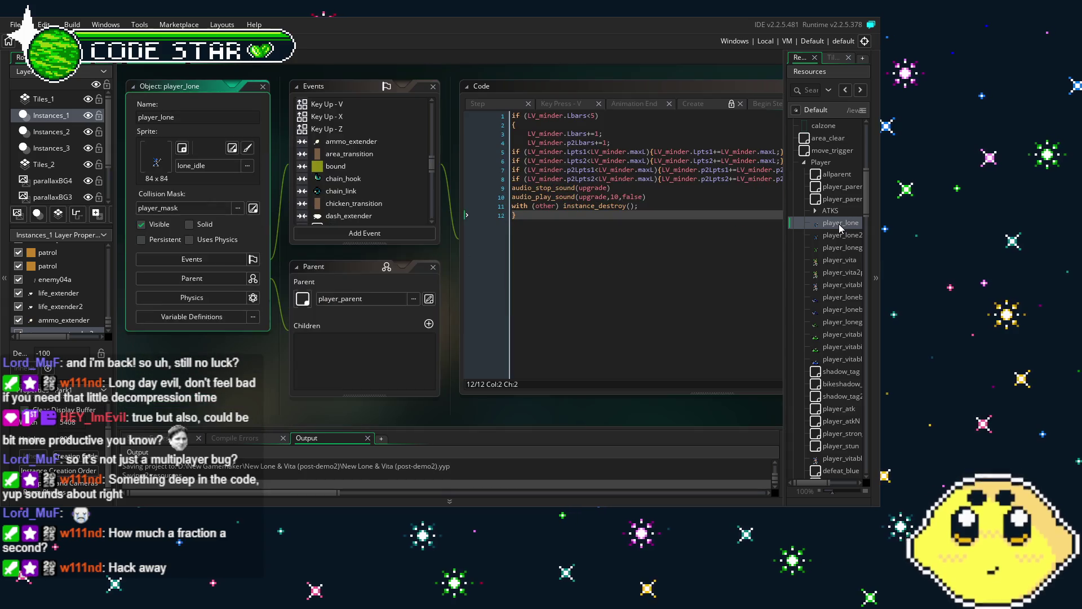
Review player_vita's ammo_extender collision code and its Apts refill lines
double_click(846, 260)
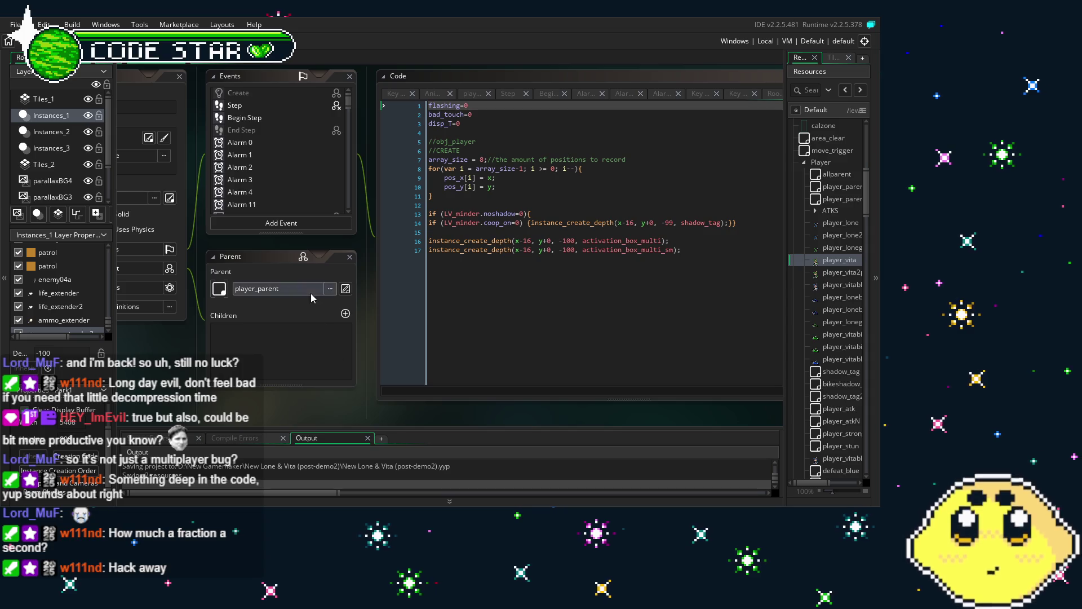
scroll(268, 153, down, 10)
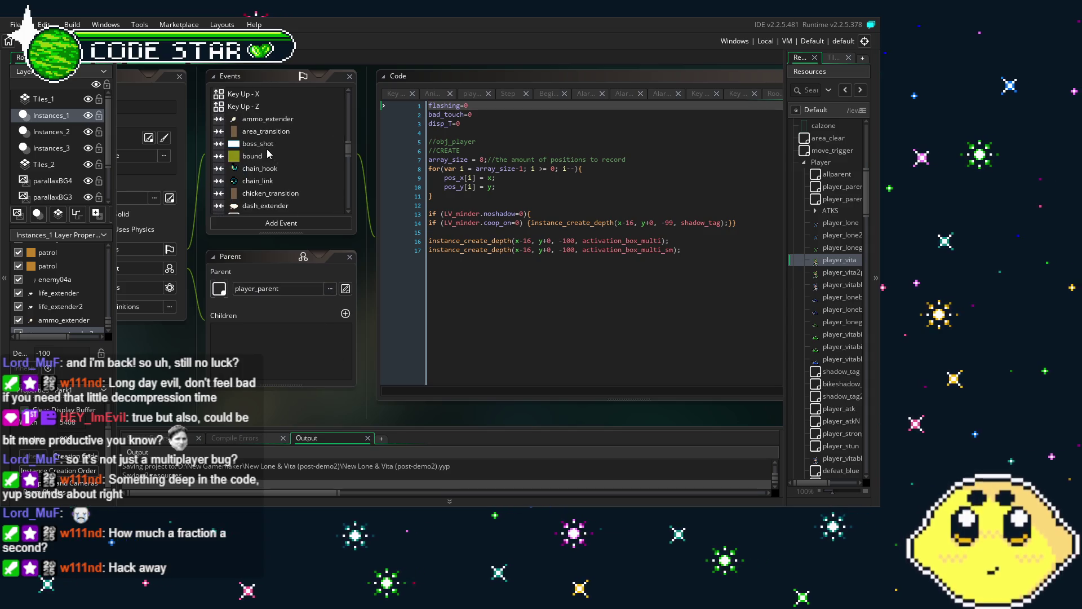
click(270, 119)
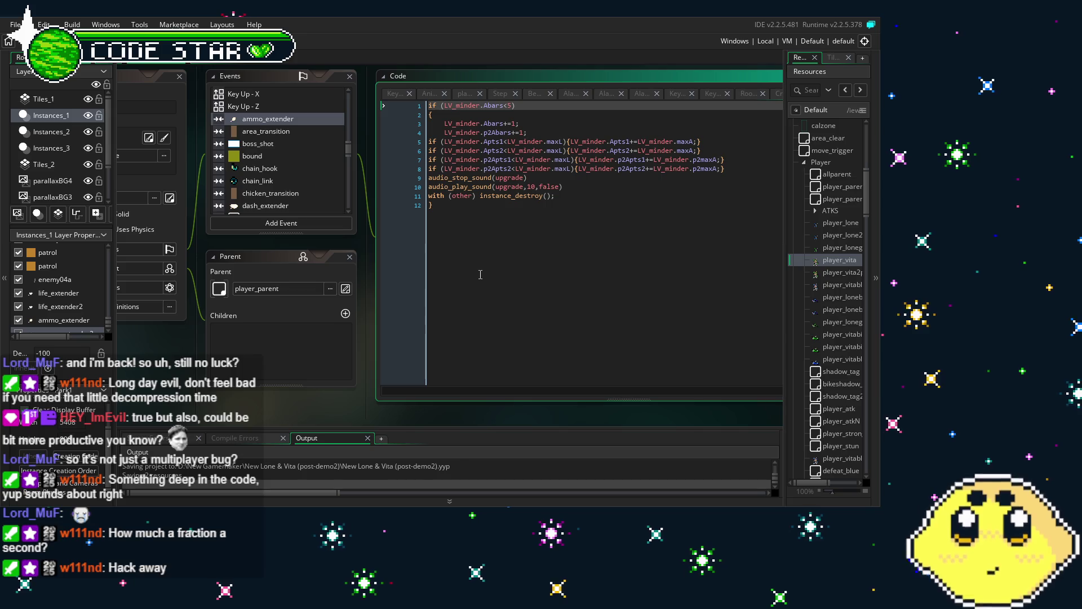
click(480, 274)
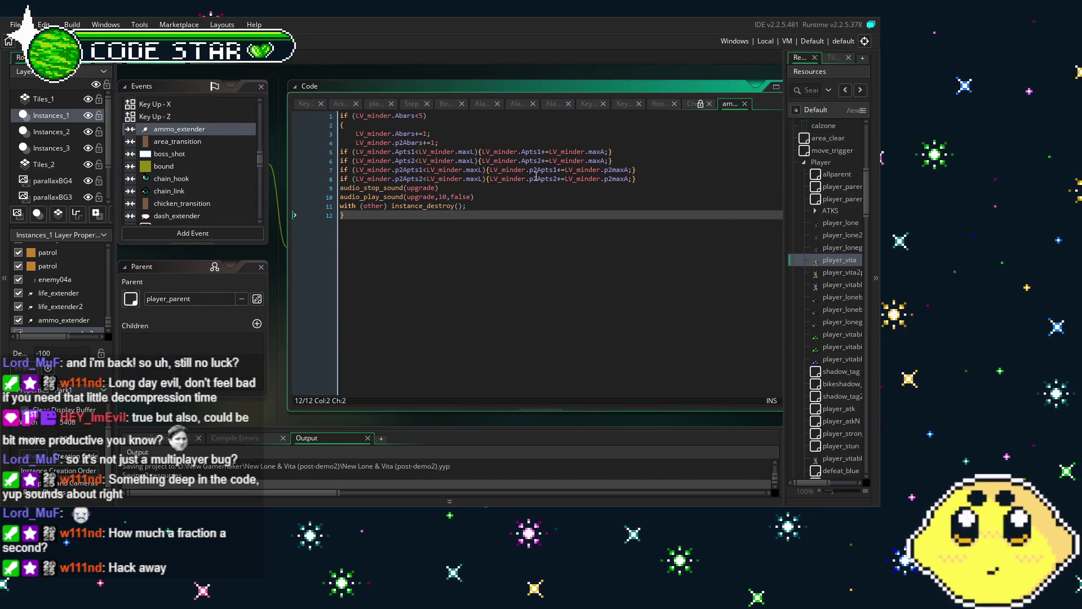
key(Up)
key(Up)
key(End)
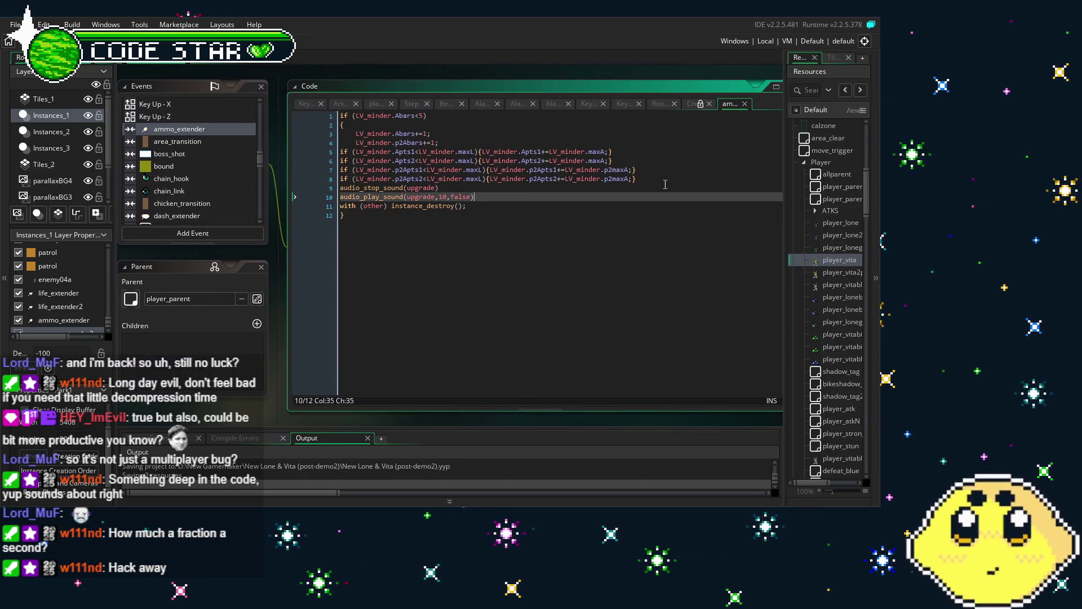
click(666, 184)
click(657, 182)
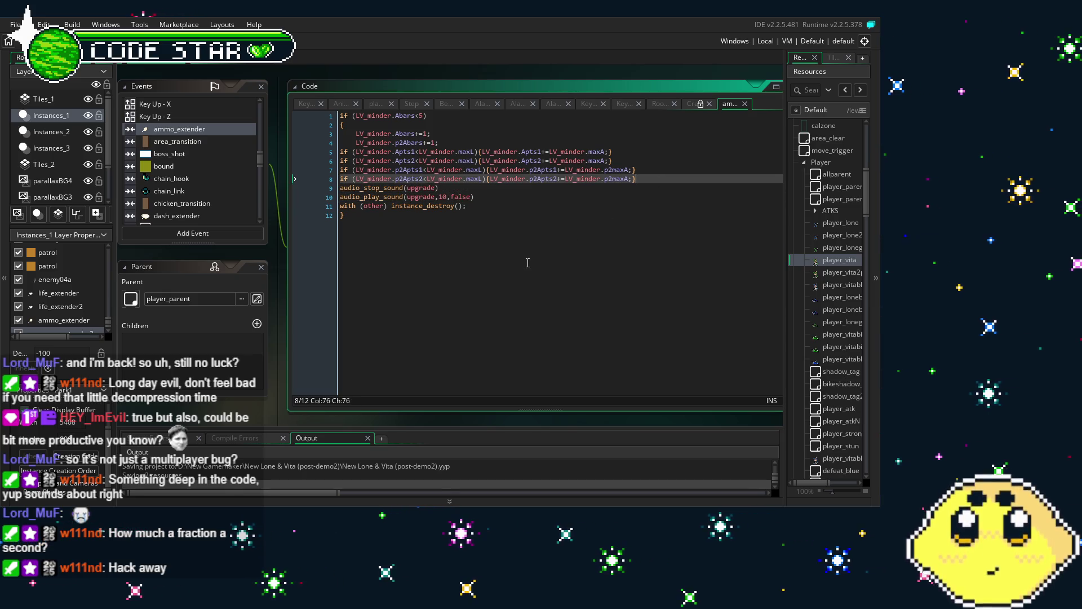
double_click(837, 273)
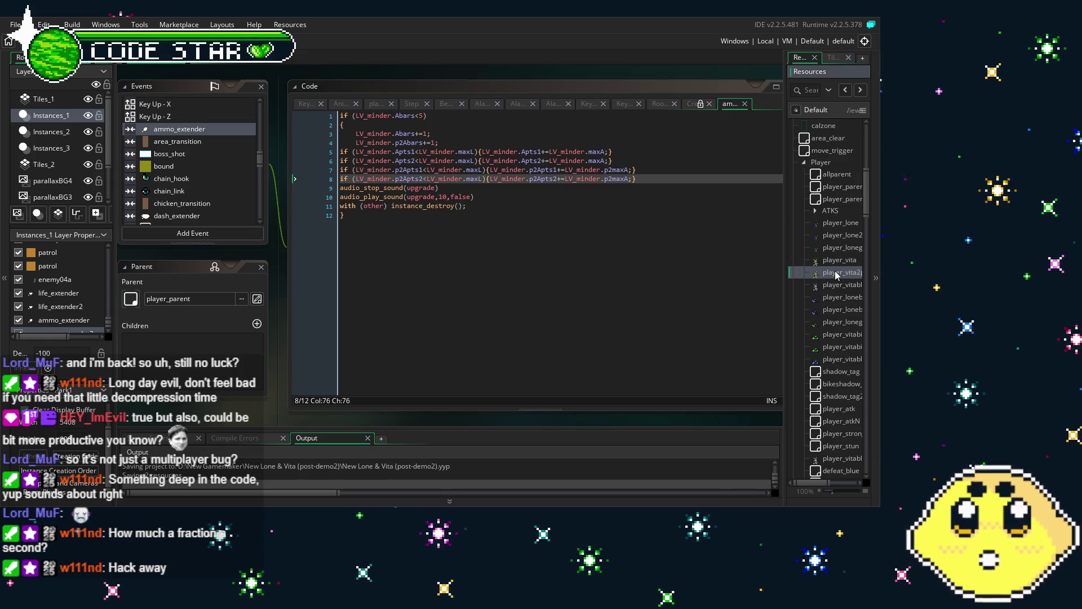
Replace player_vita2p's four Apts = maxA lines with LV_minder.alarm[2]=2;
click(699, 259)
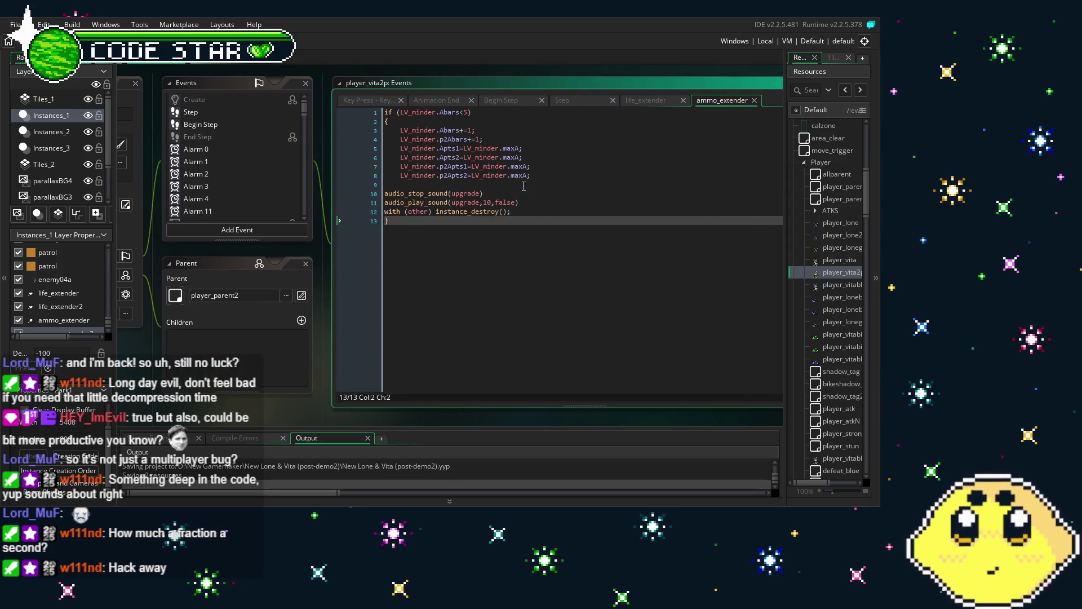
click(596, 176)
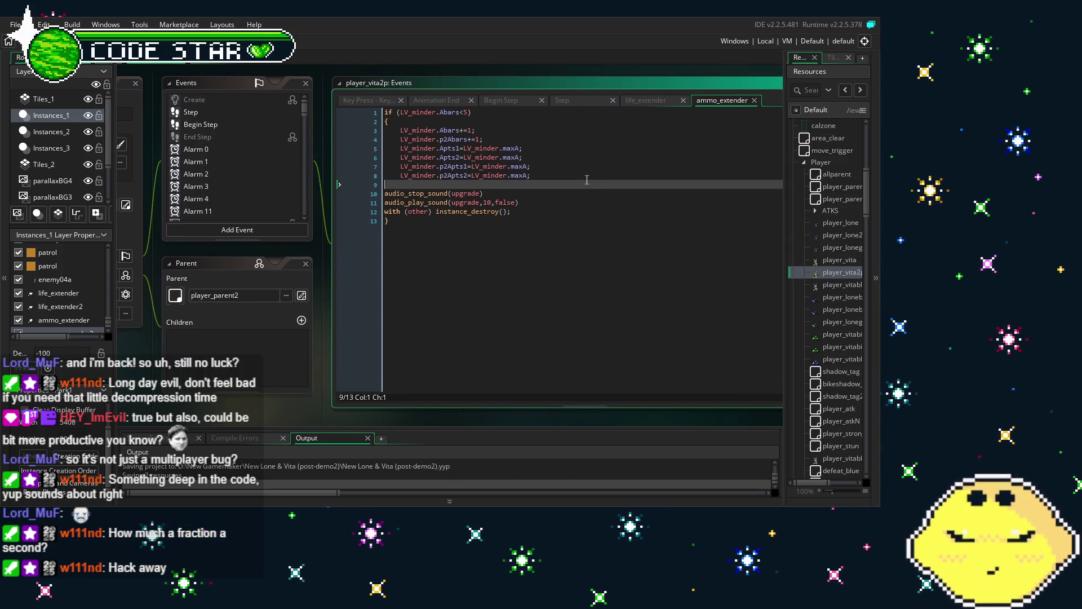
drag(573, 179, 437, 158)
shift+click(387, 148)
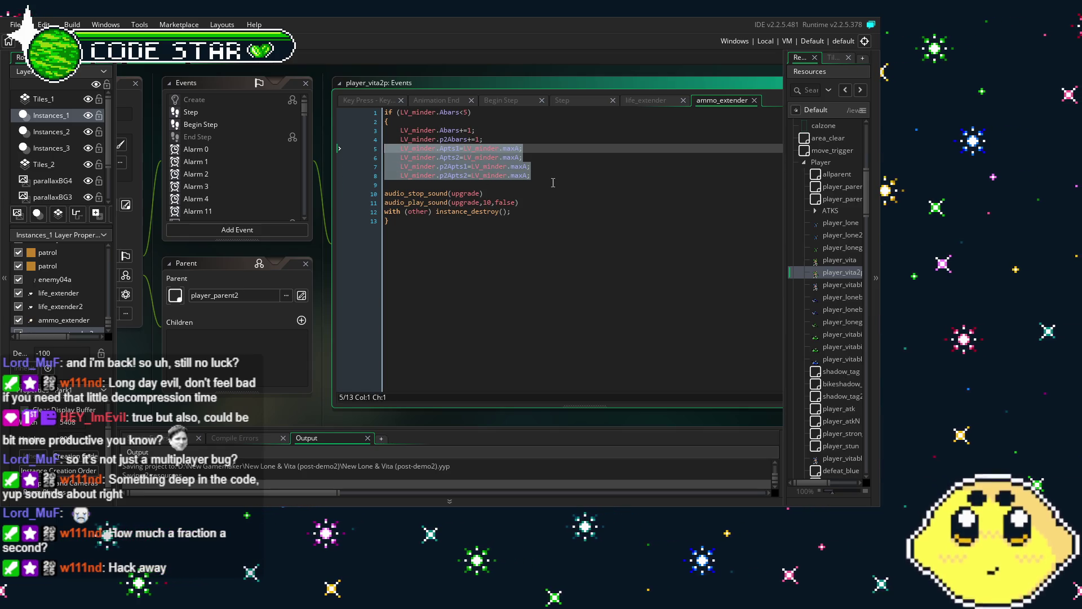
text(LV_minder.Lpts1=LV_minder.maxL; LV_minder.Lpts2=LV_minder.maxL; LV_minder.p2Lpts1=LV_minder.maxL; LV_minder.p2Lpts2=LV_minder.maxL;)
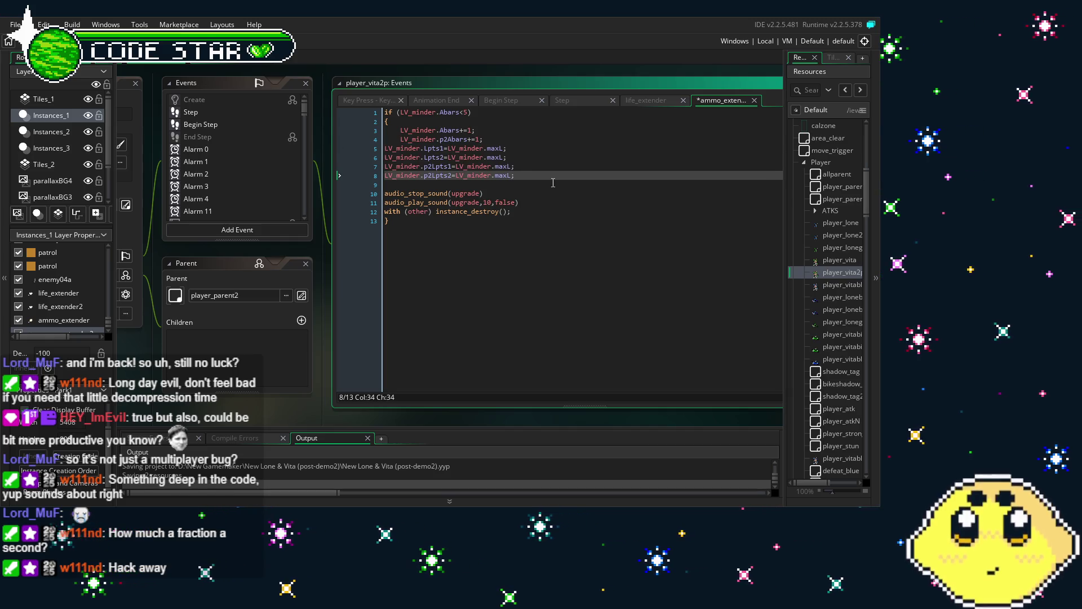
key(ctrl+z)
key(Delete)
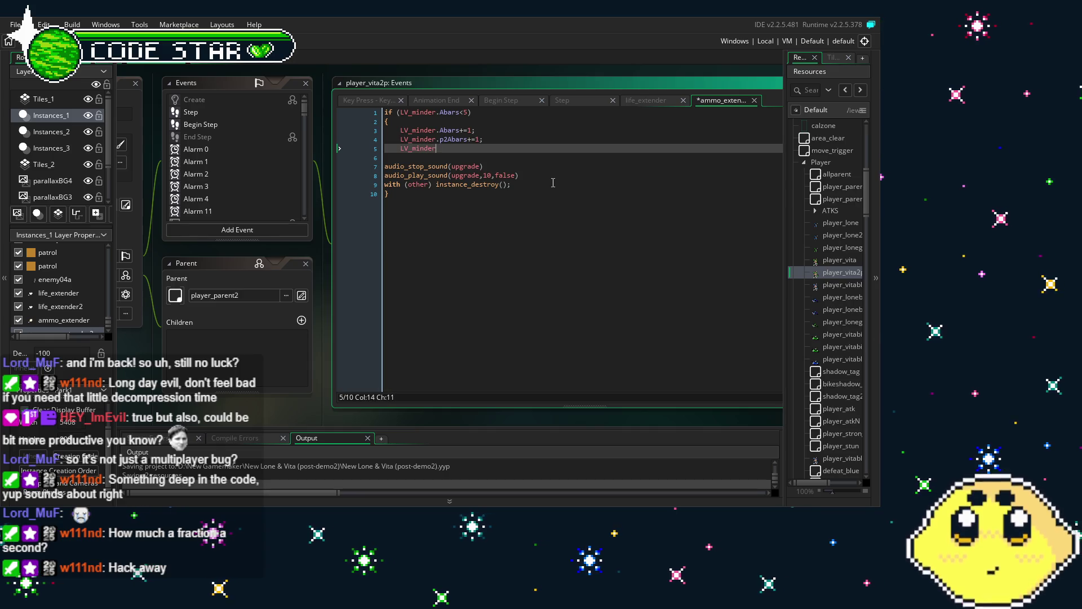
text(.alarm)
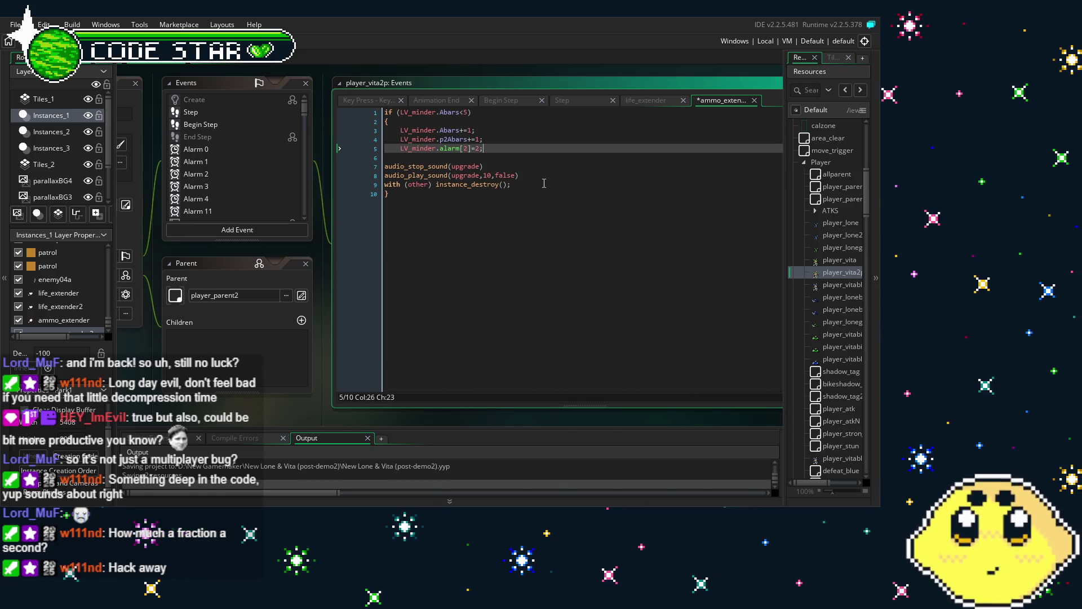
click(502, 334)
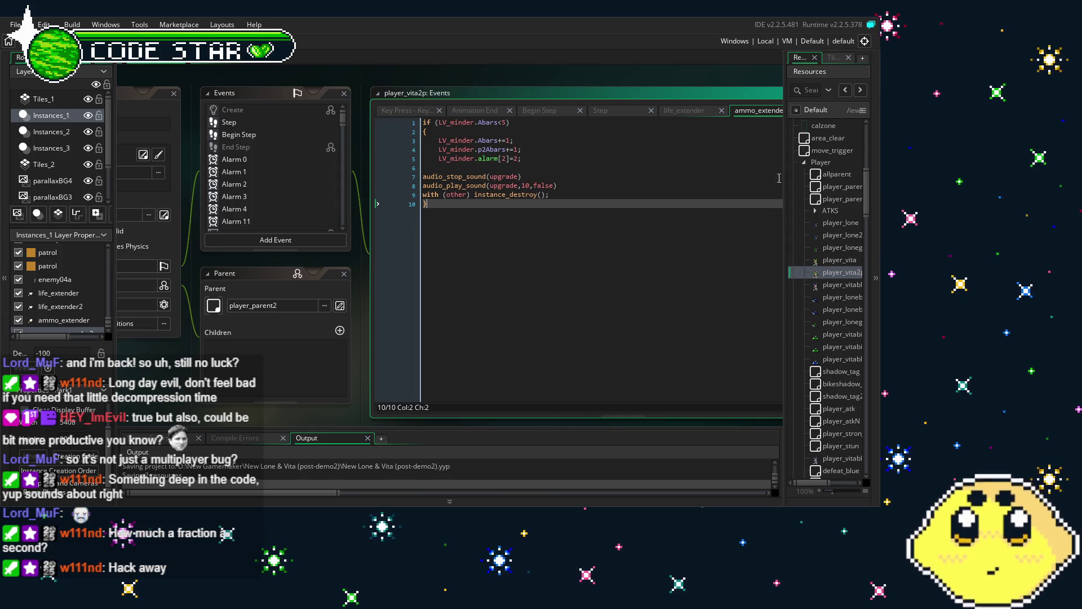
scroll(820, 238, up, 2)
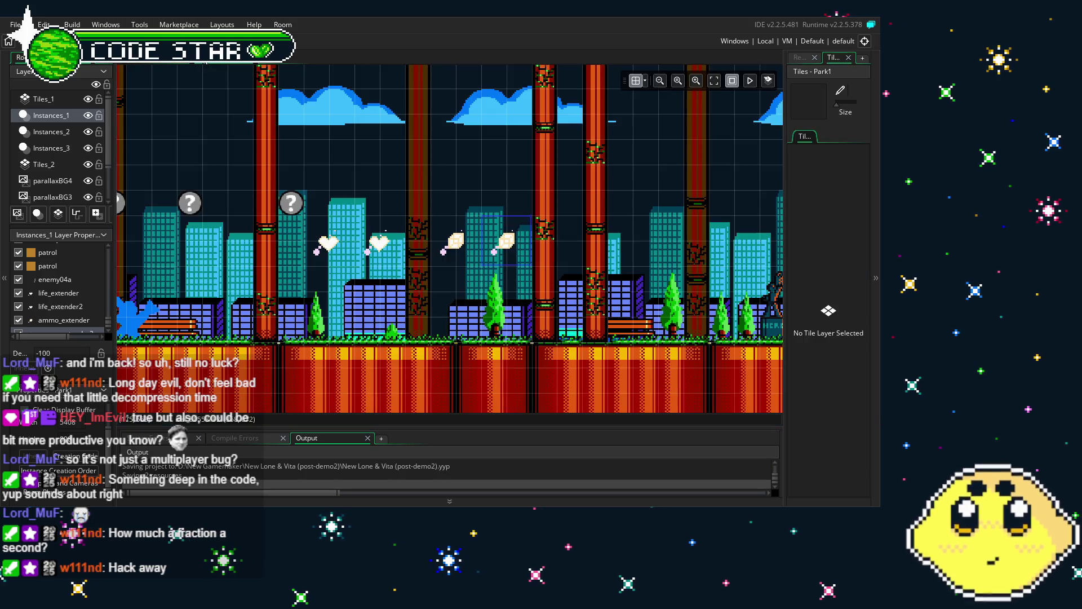
click(174, 93)
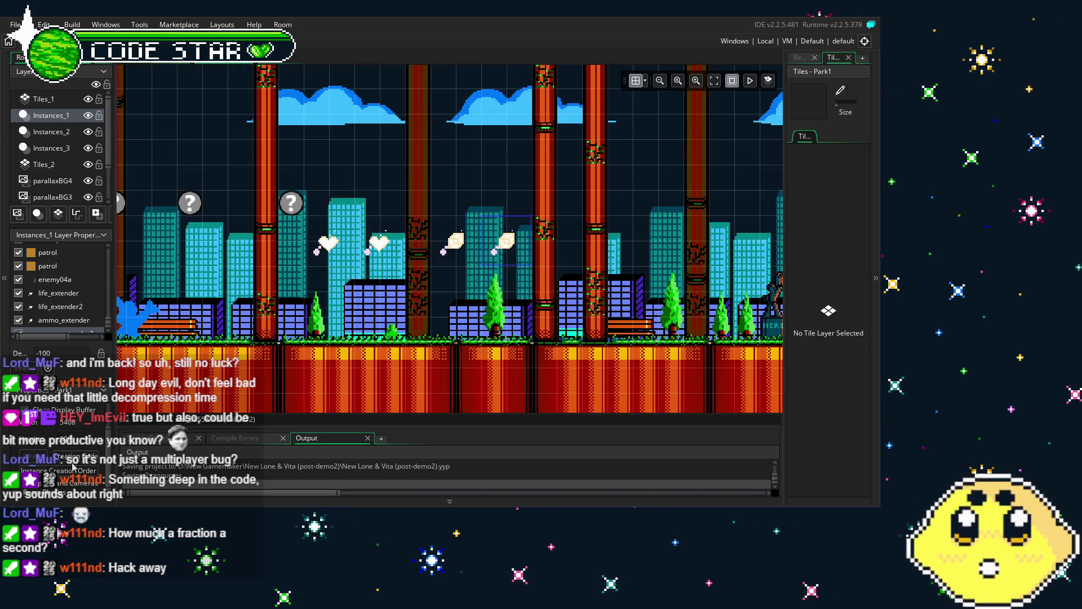
Copy lines 12–20 of Park1's LAZY DEV PATCH-UP creation code and open LV_minder
click(76, 455)
mouse_move(414, 283)
mouse_down()
mouse_move(315, 252)
mouse_move(243, 208)
mouse_up()
key(ctrl+c)
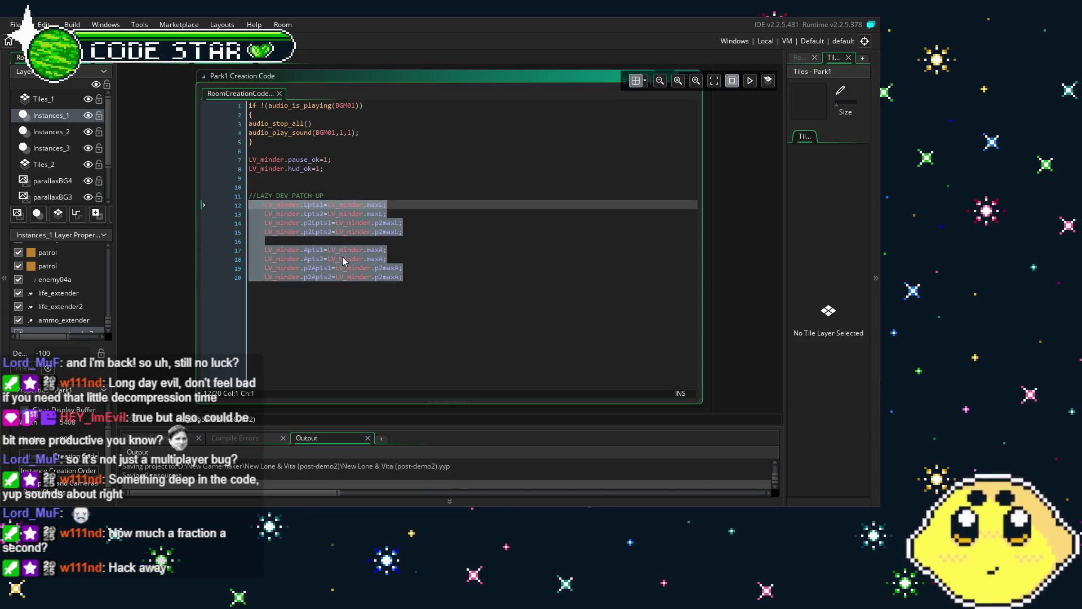
click(461, 288)
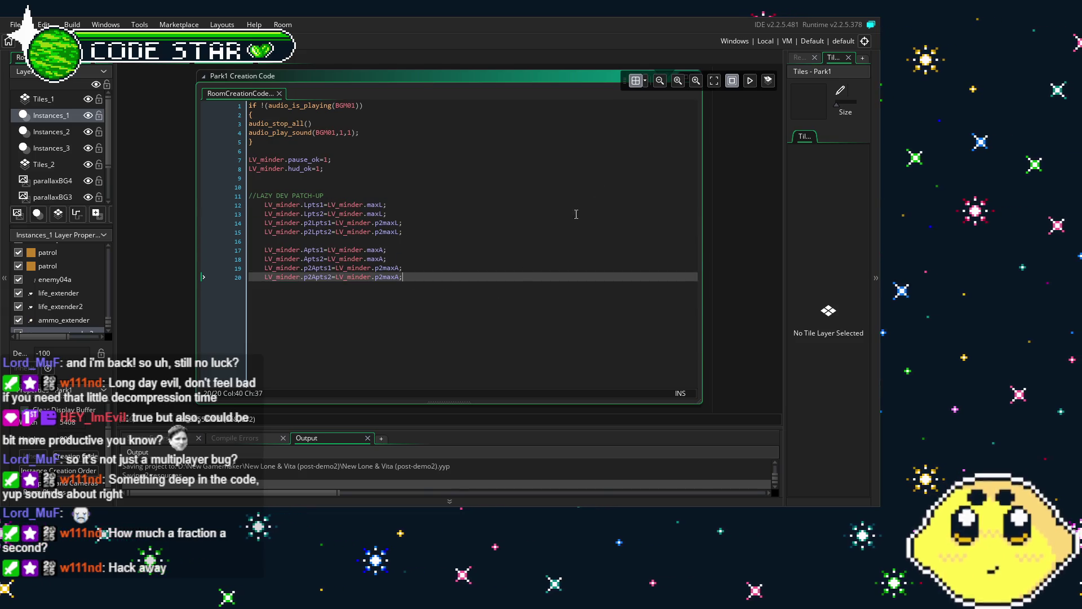
click(798, 58)
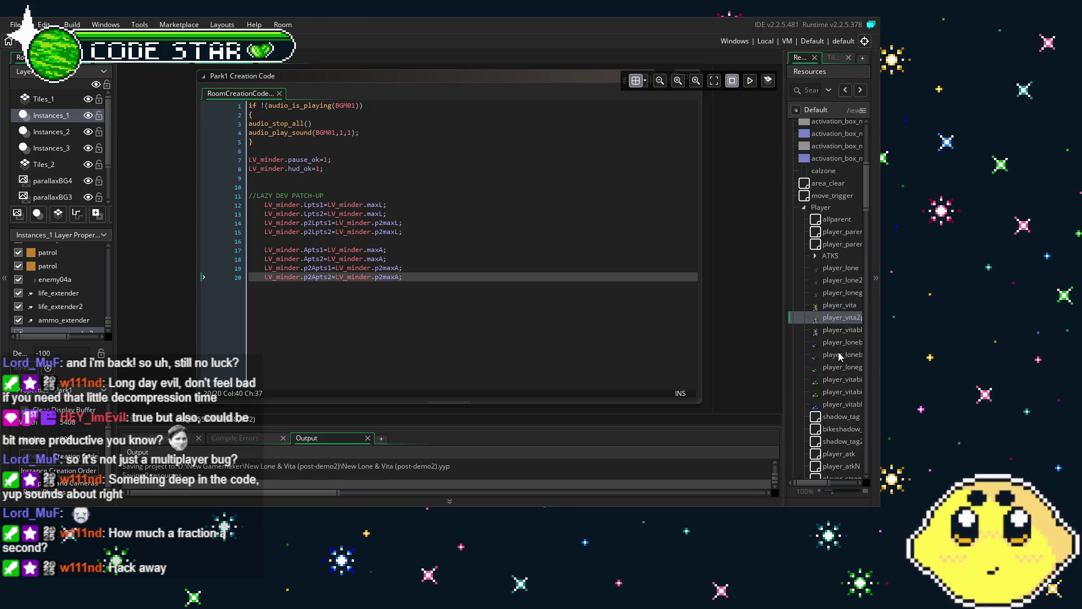
scroll(828, 217, up, 6)
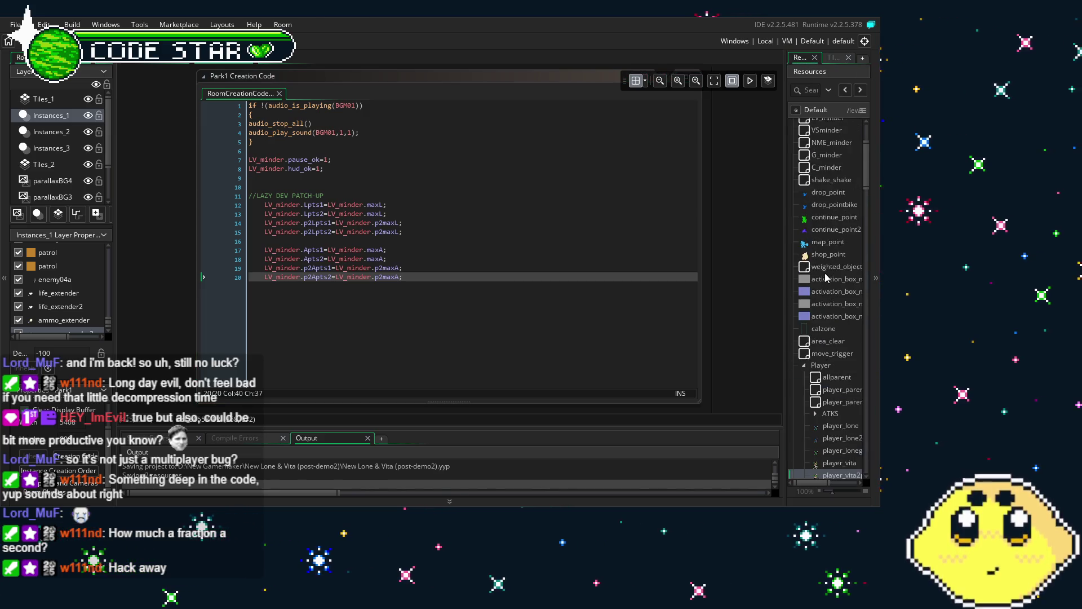
double_click(827, 185)
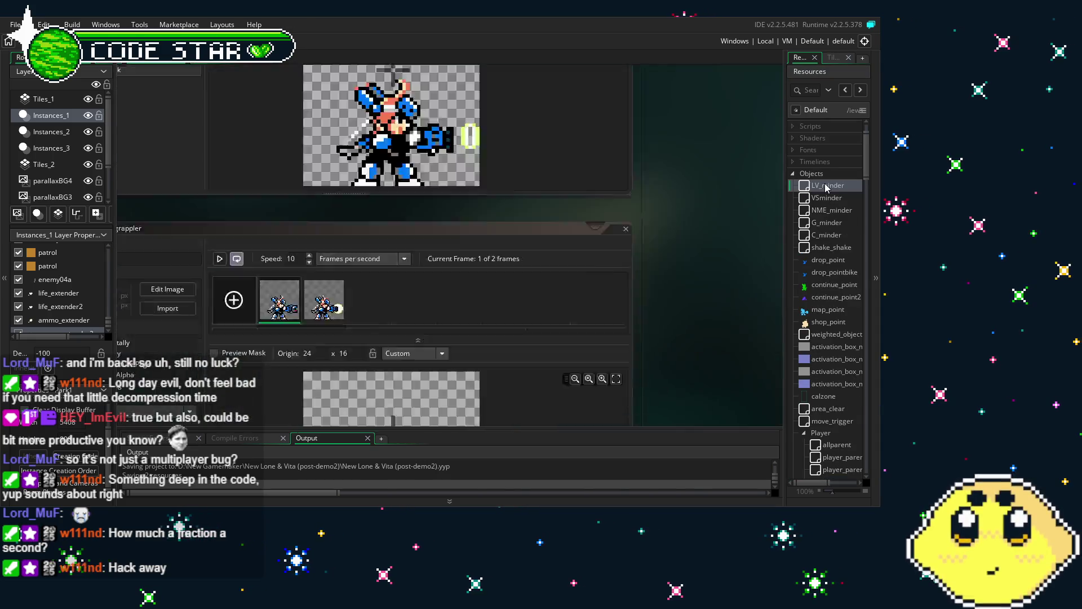
Add an Alarm 2 event to LV_minder and paste in code refilling Lpts and Apts to max
click(349, 226)
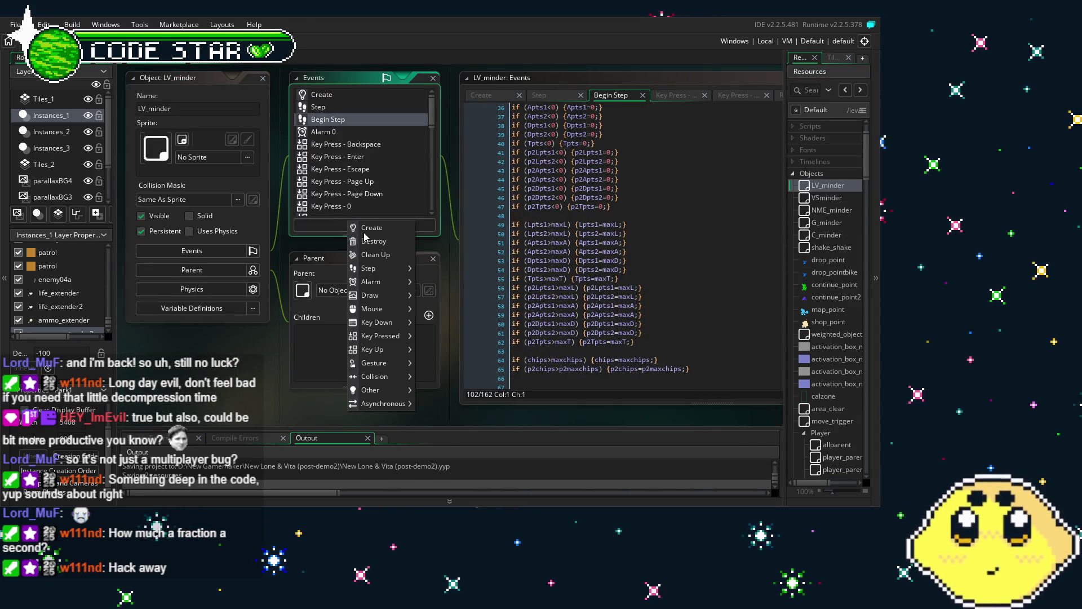
mouse_move(384, 272)
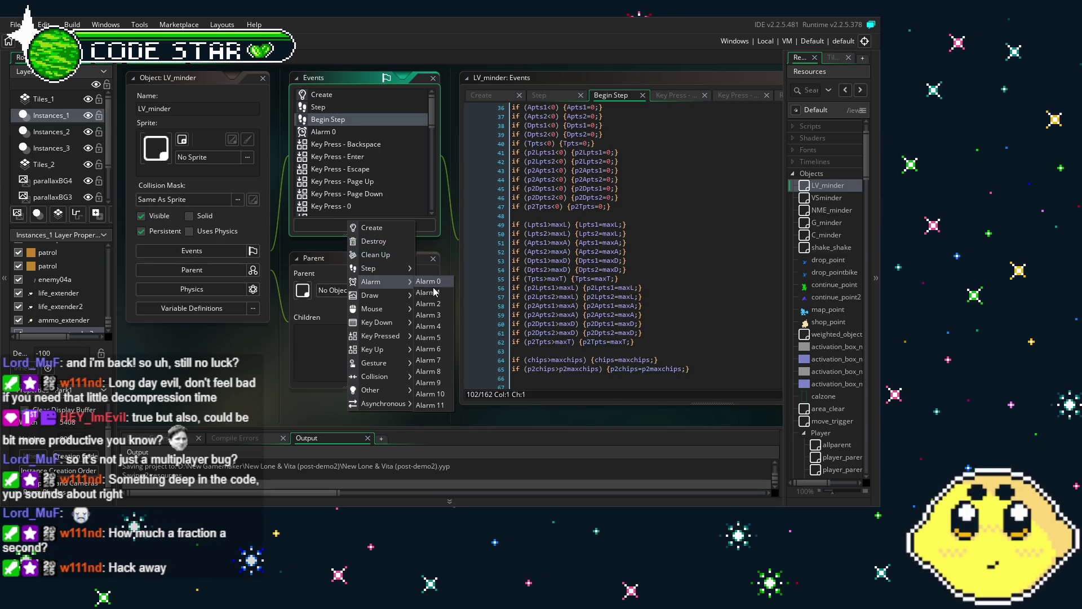
click(438, 305)
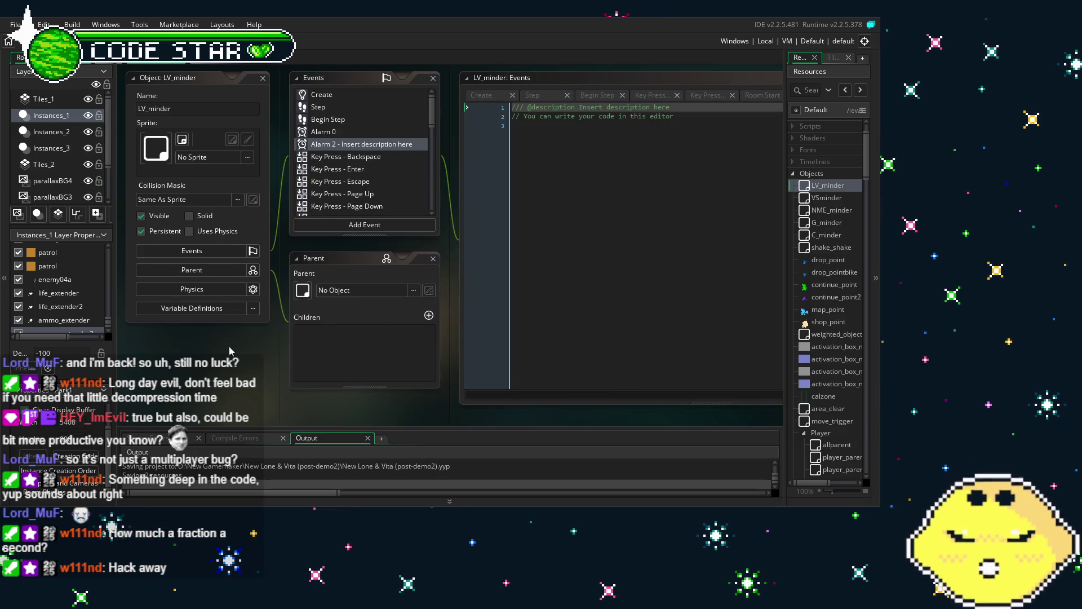
key(ctrl+v)
click(496, 197)
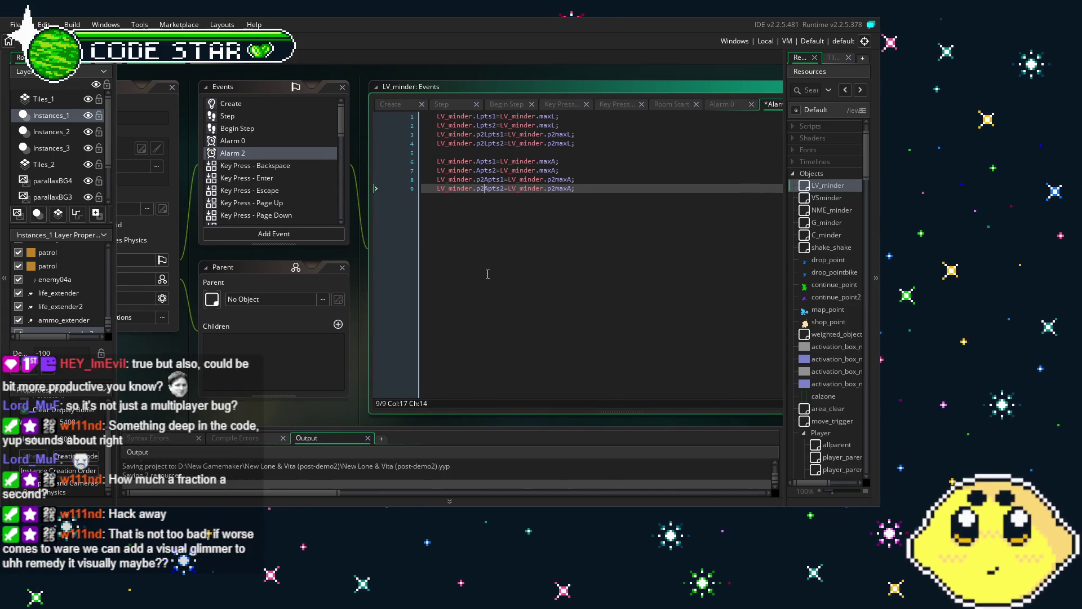
key(Right)
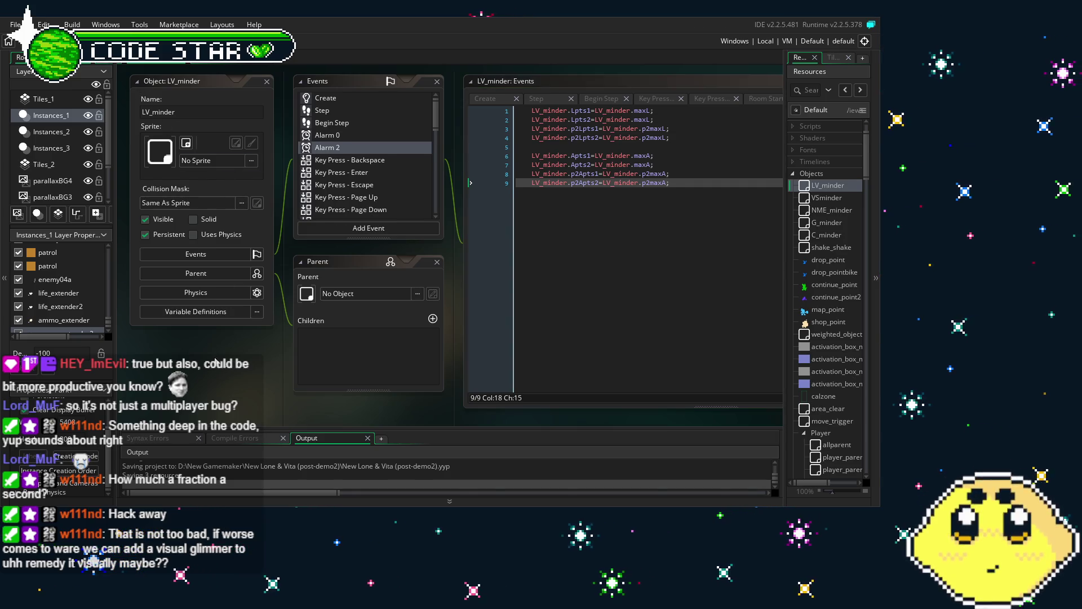
drag(508, 282, 527, 309)
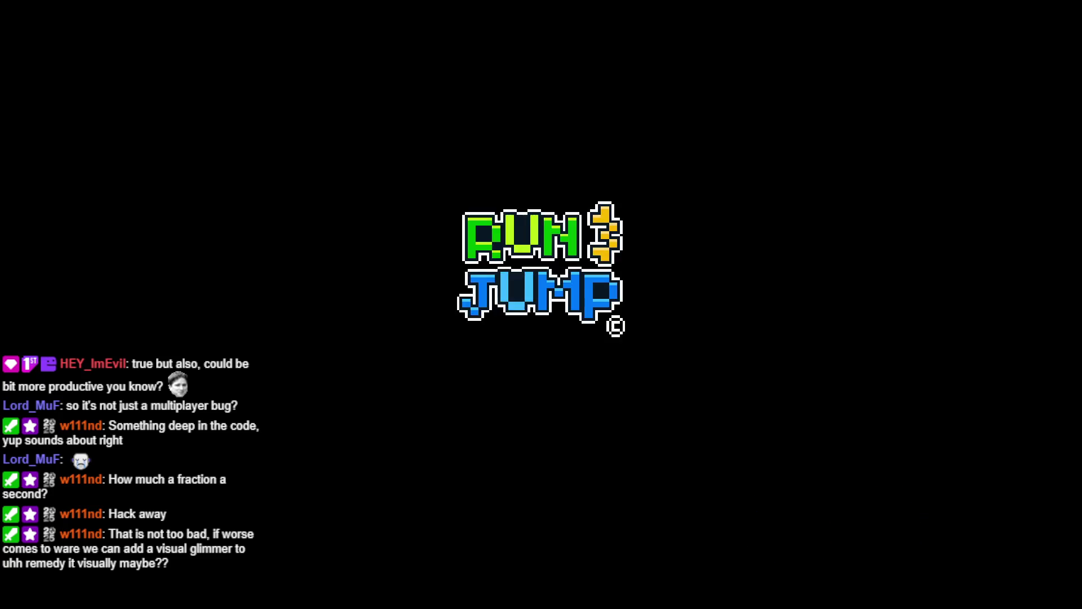
Skip the title screen and start a CO-OP game from MODE SELECT
key(Return)
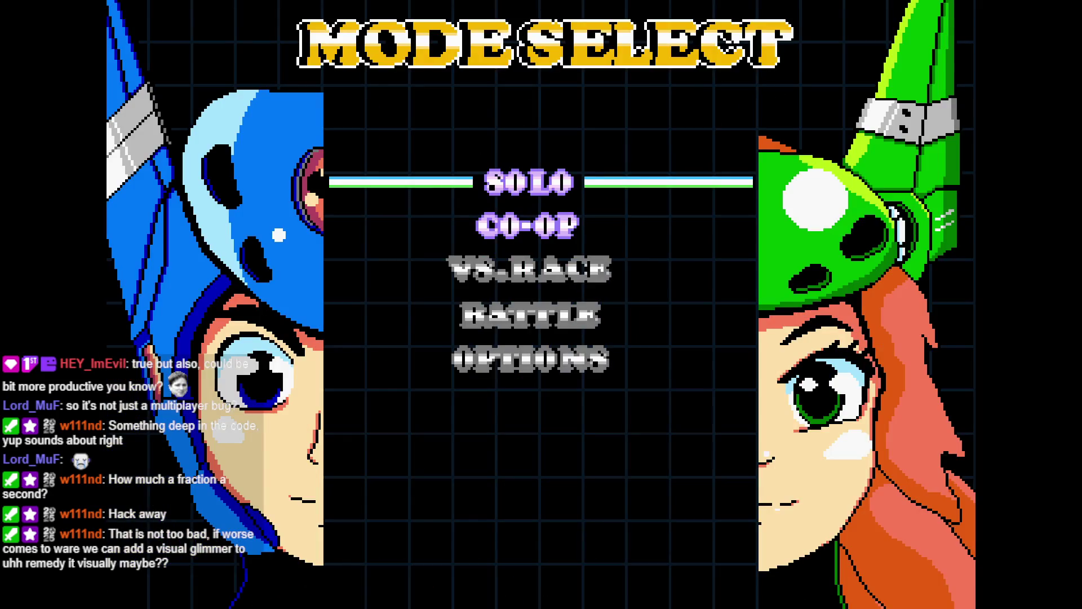
key(Down)
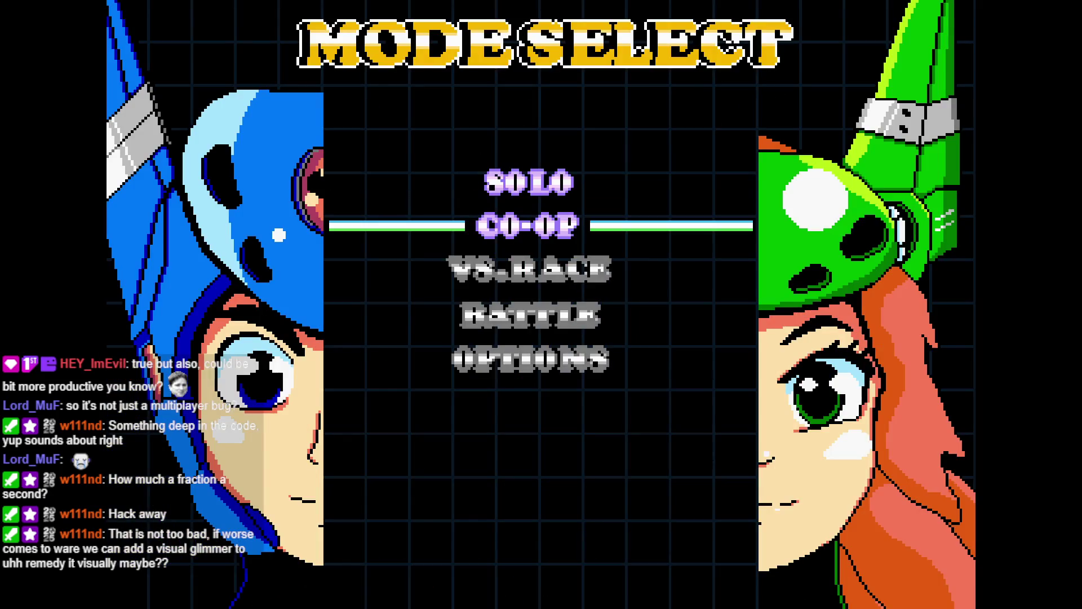
key(Return)
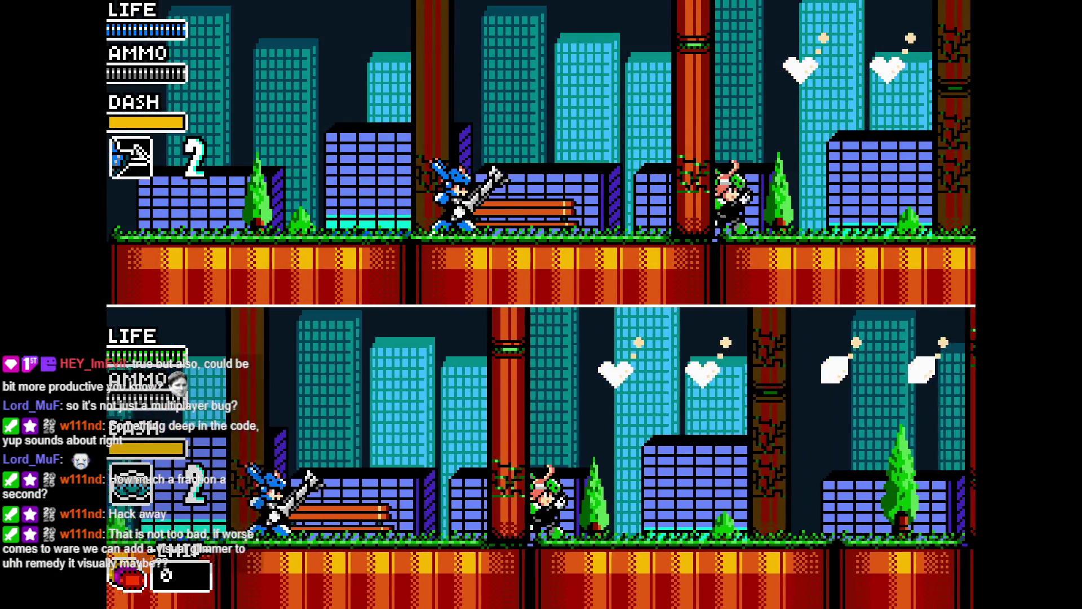
Run player 2 left and right, jump to collect the hearts, then close the game
key(Right)
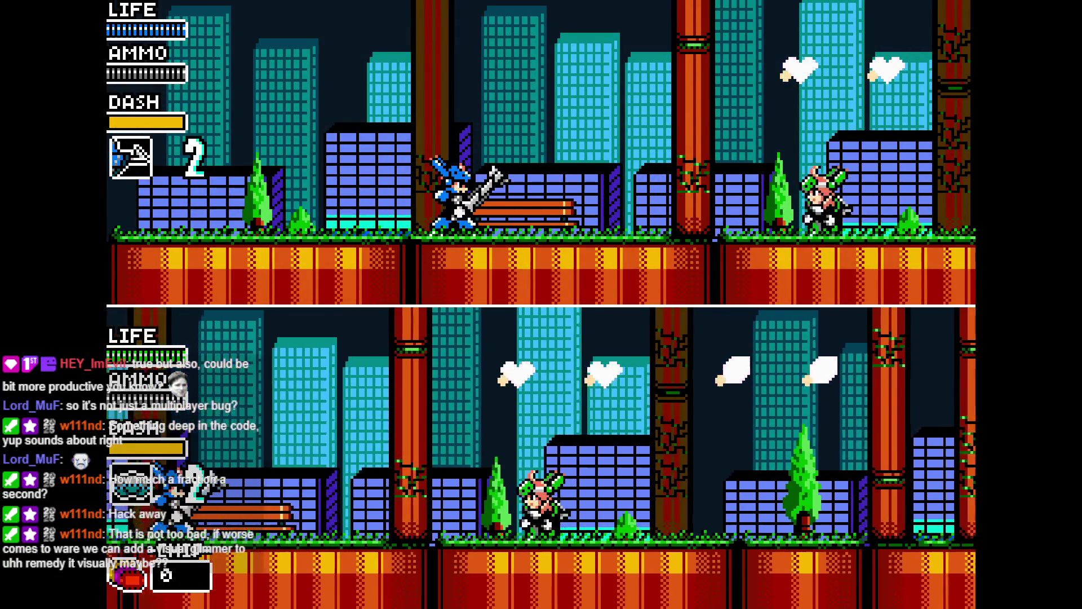
key(Left)
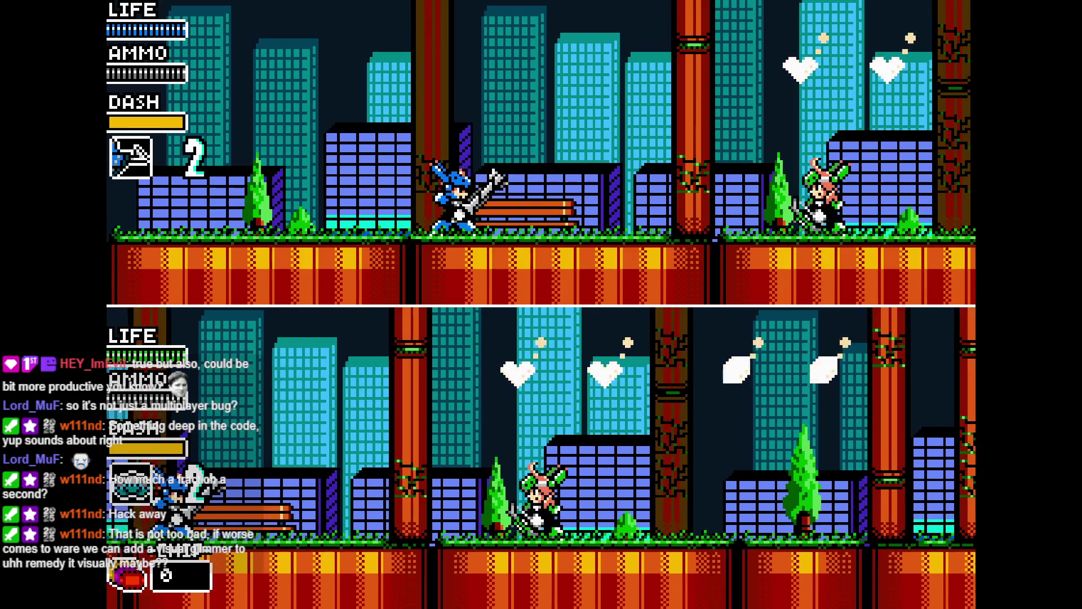
key(Left)
key(Right)
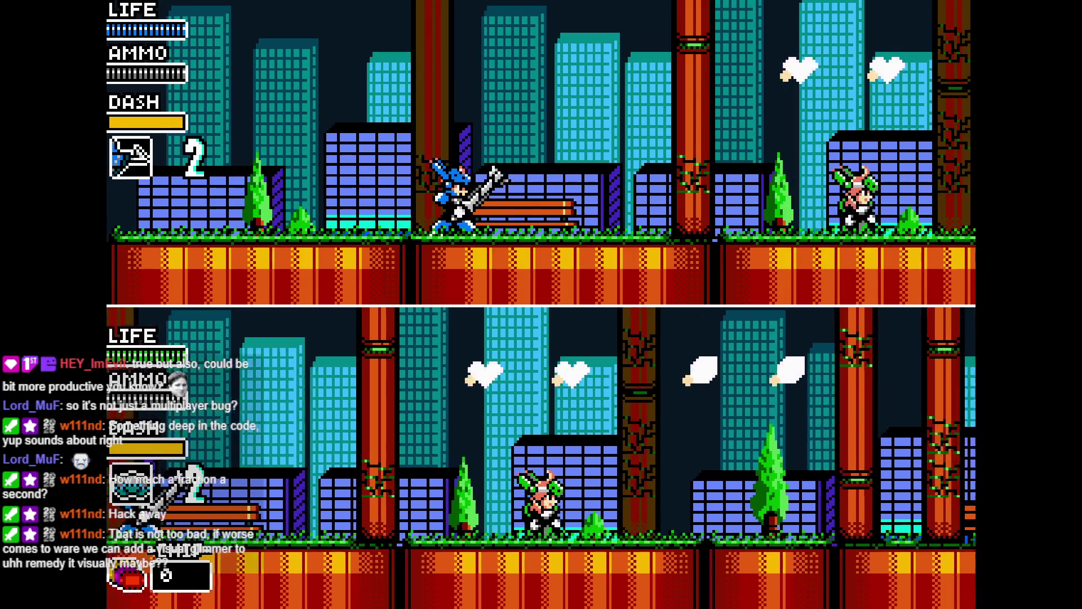
key(Right)
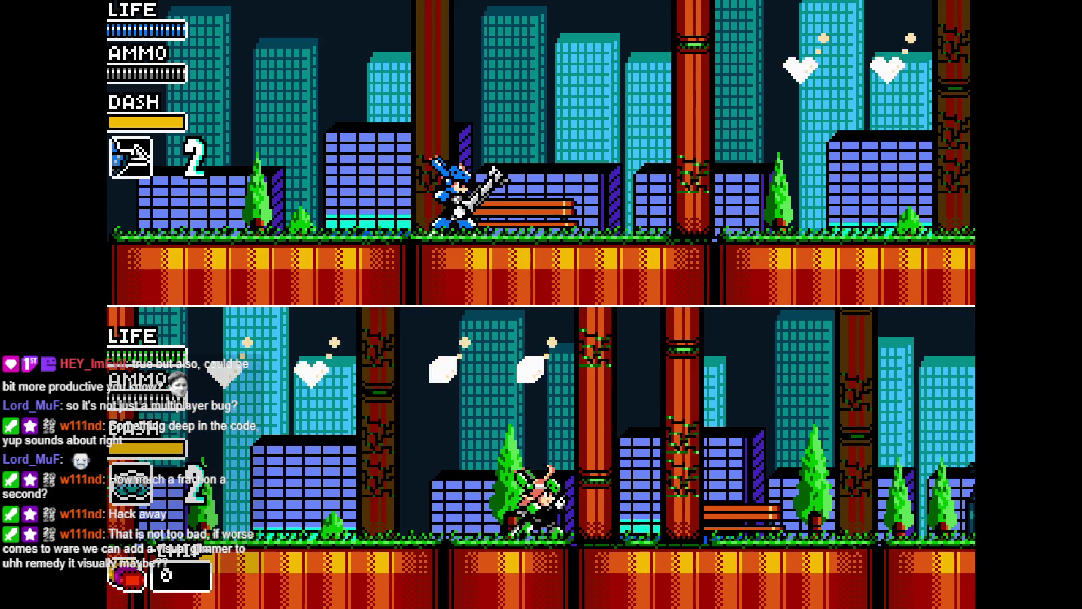
key(Left)
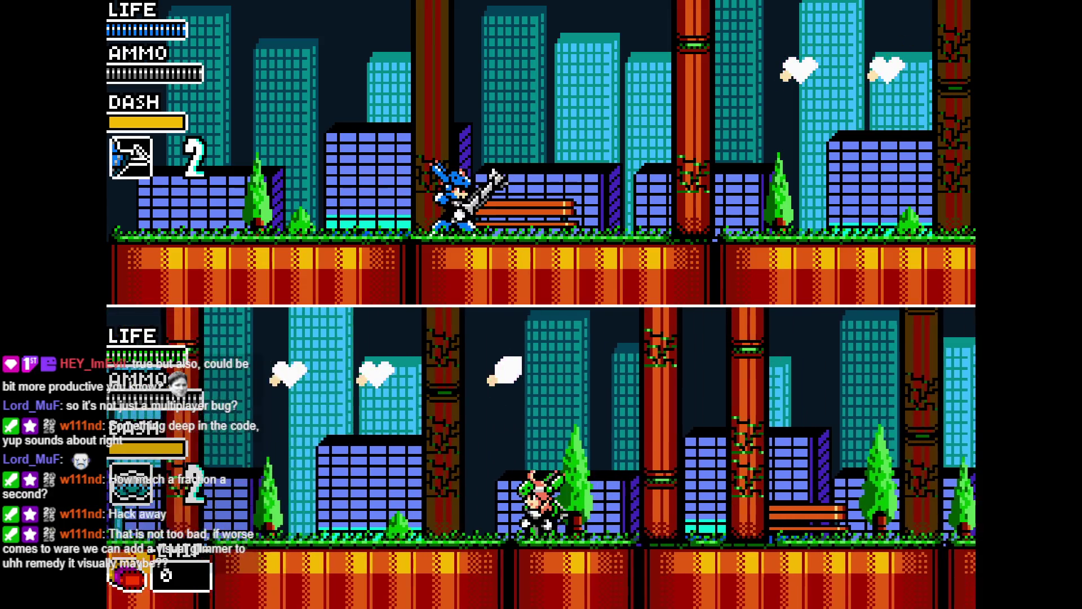
key(Left)
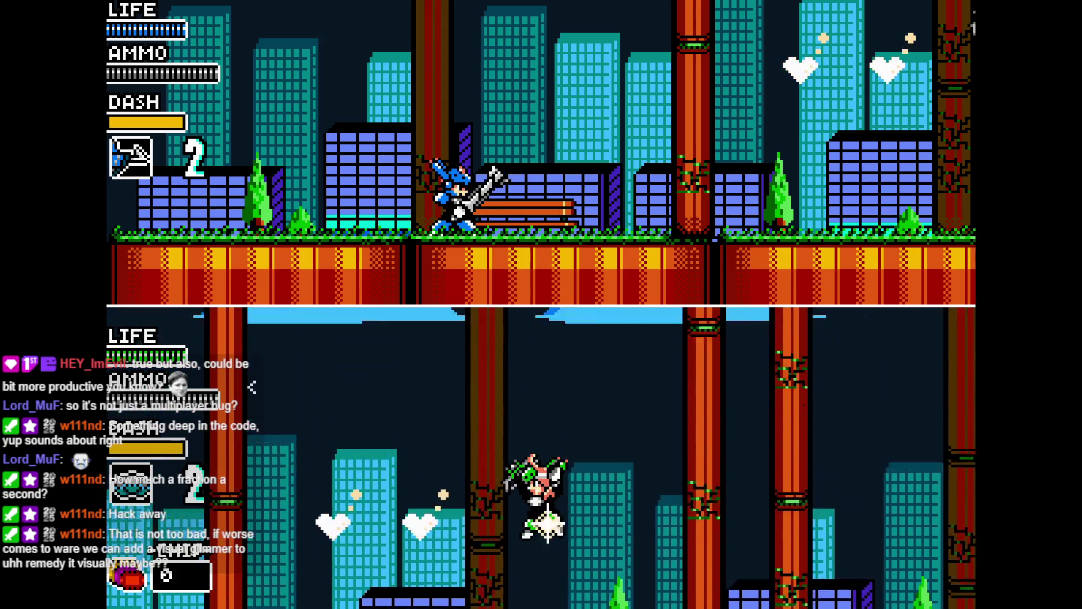
key(Left)
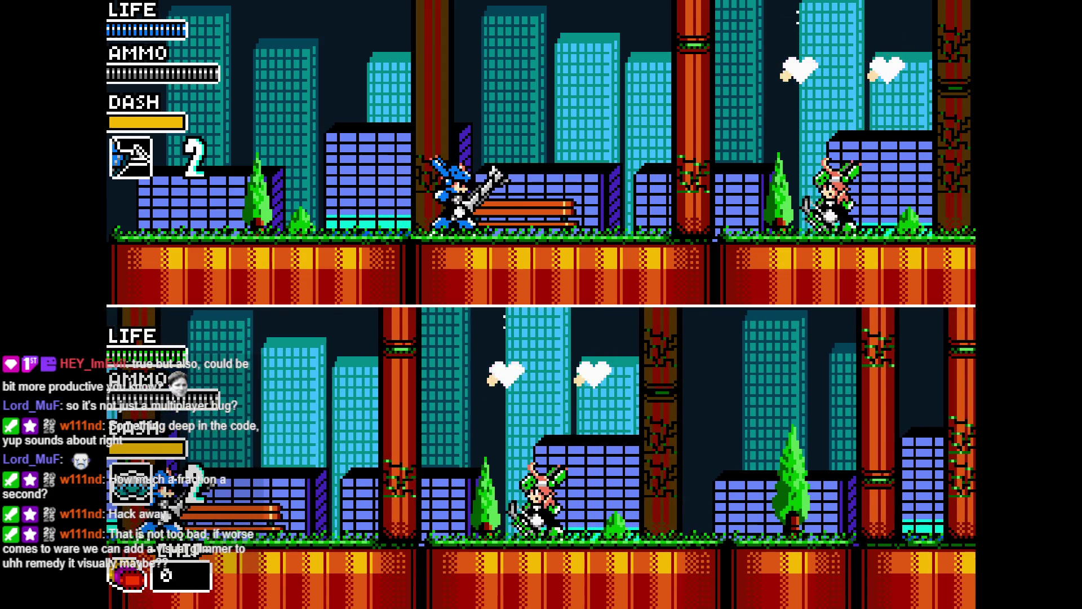
key(Right)
key(z)
key(Left)
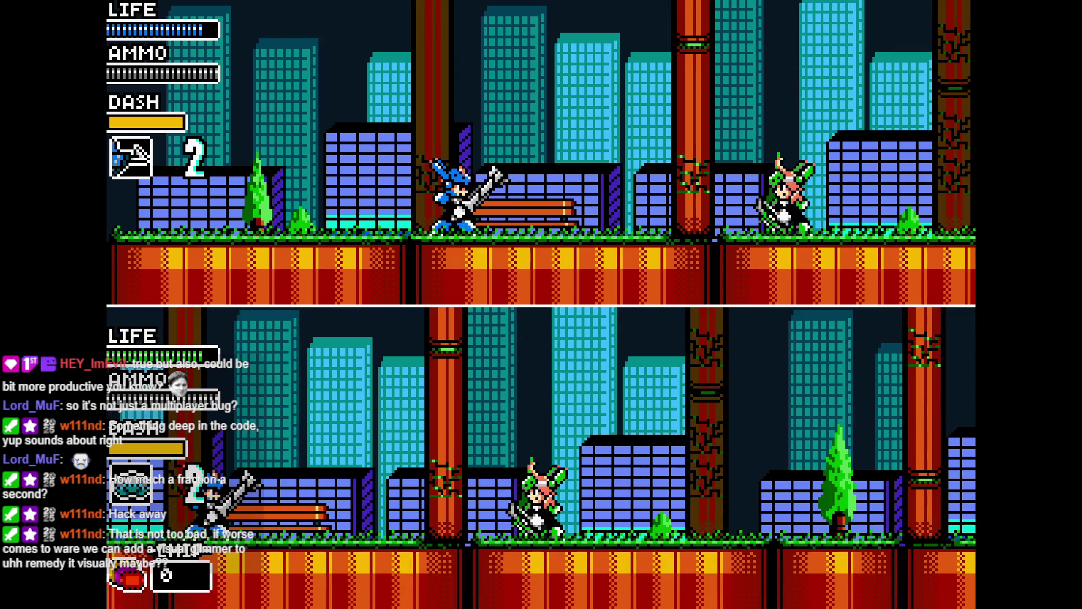
key(Escape)
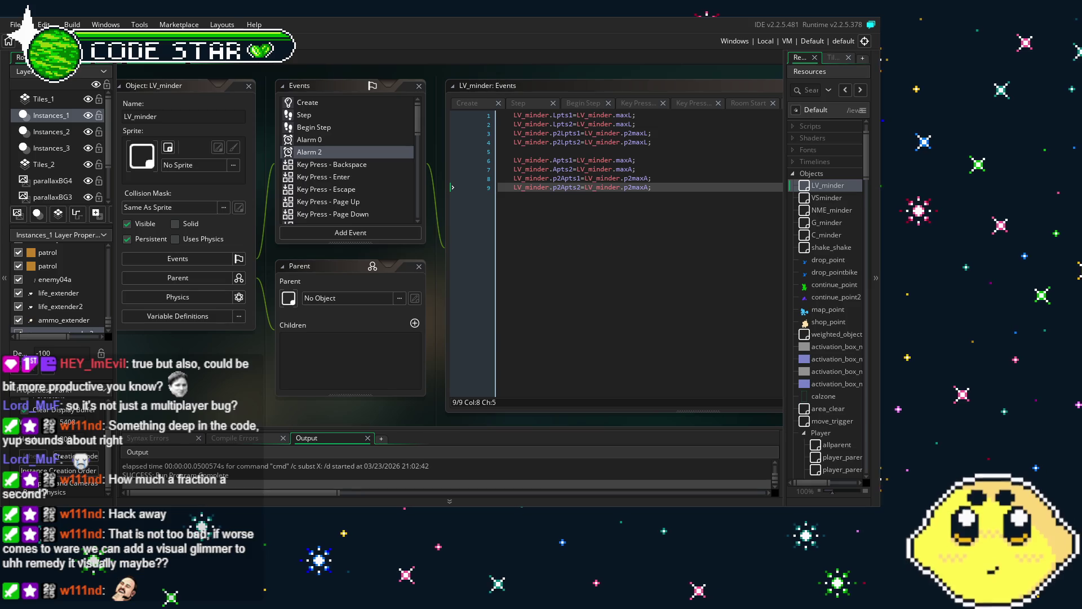
Open player_vita2p, set ammo_extender's LV_minder.alarm[2] to 1, and run the game
scroll(829, 282, down, 3)
scroll(832, 299, down, 6)
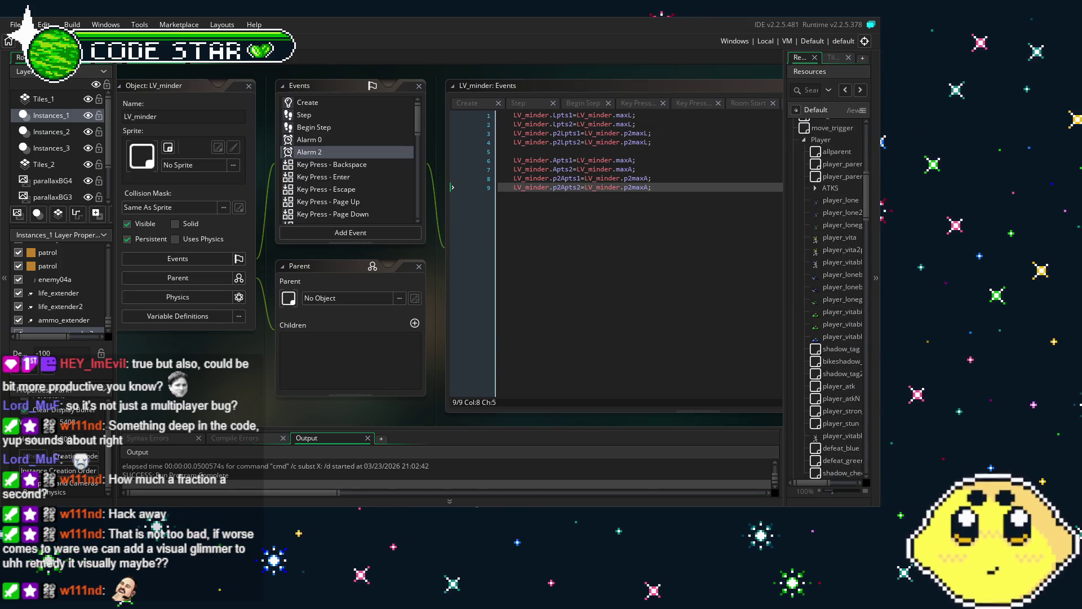
scroll(832, 299, down, 2)
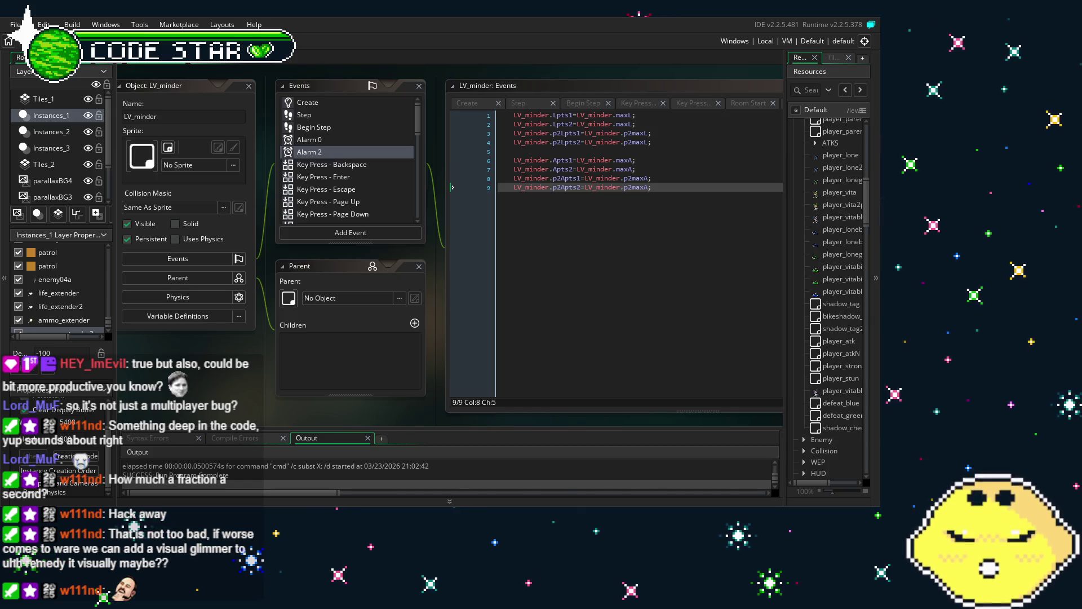
scroll(834, 293, up, 1)
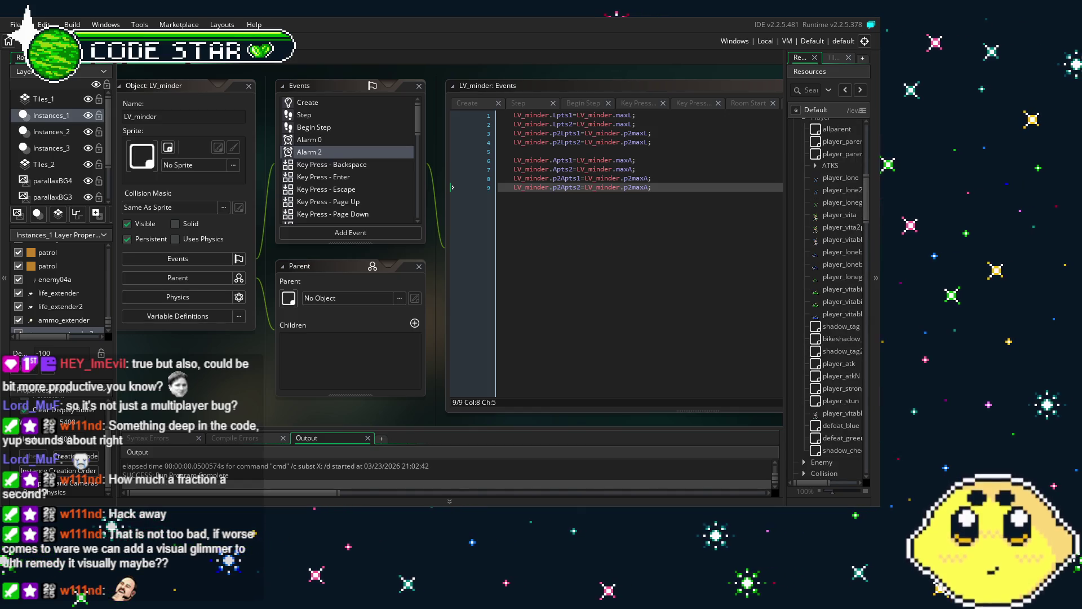
double_click(840, 228)
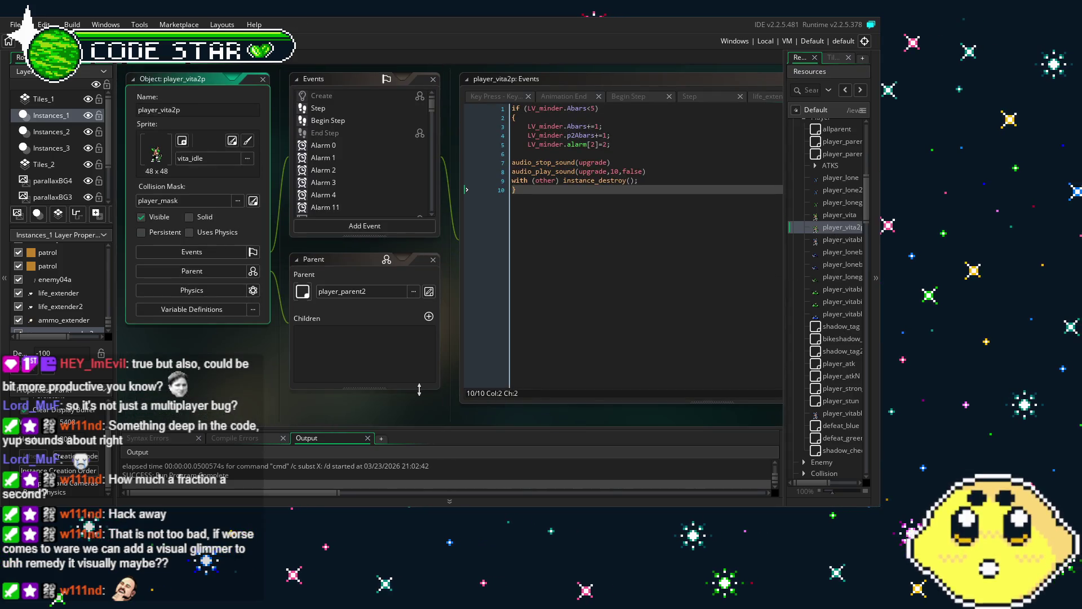
click(525, 148)
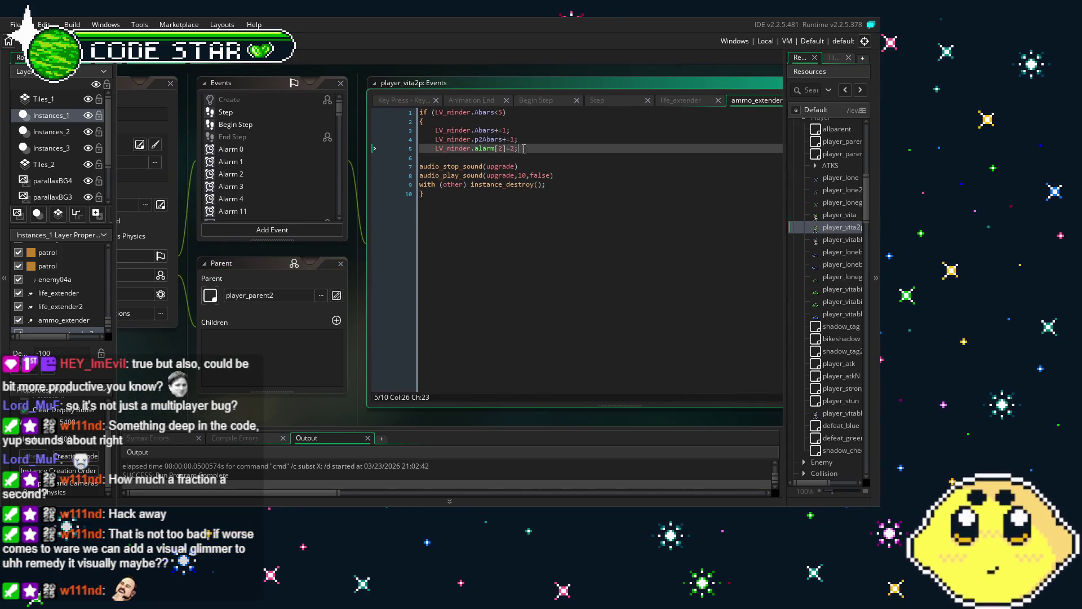
key(Left)
key(Left)
key(Left)
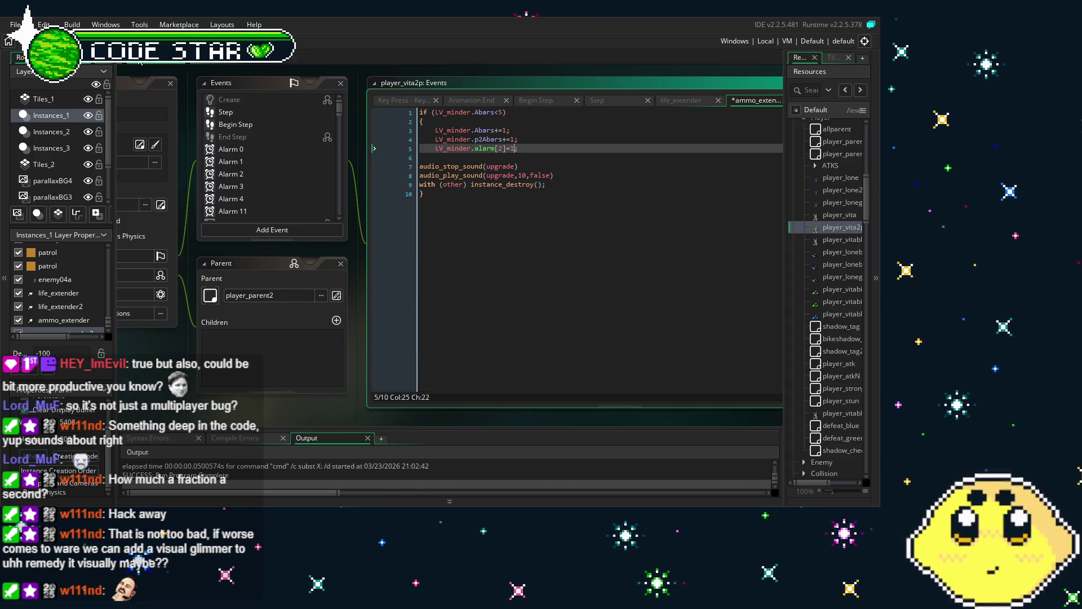
key(F5)
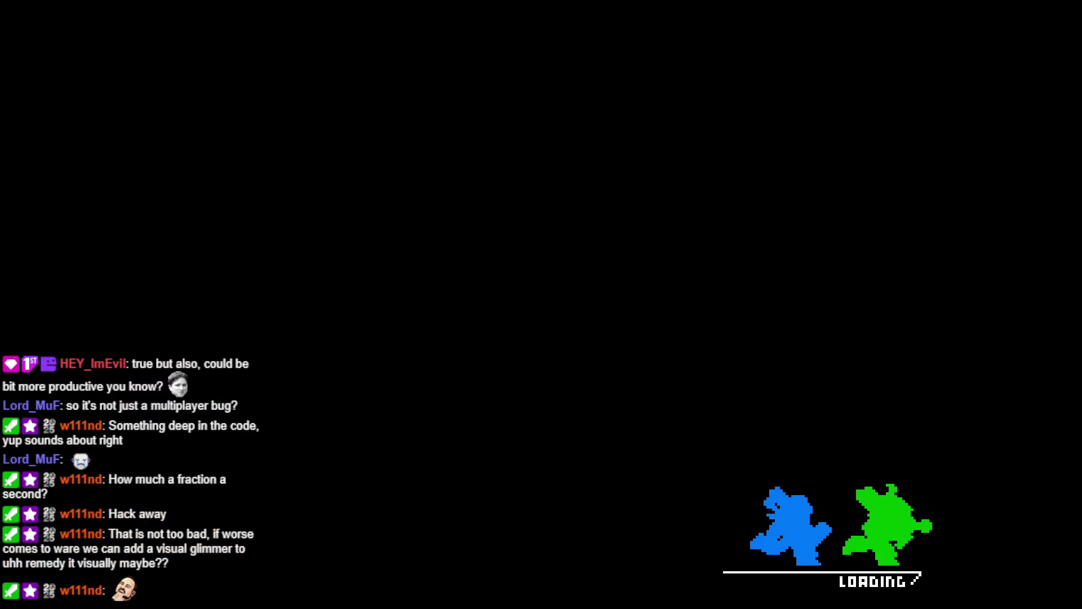
Start a CO-OP game and run player 2 back and forth, jumping to grab the drumstick
key(Return)
key(Down)
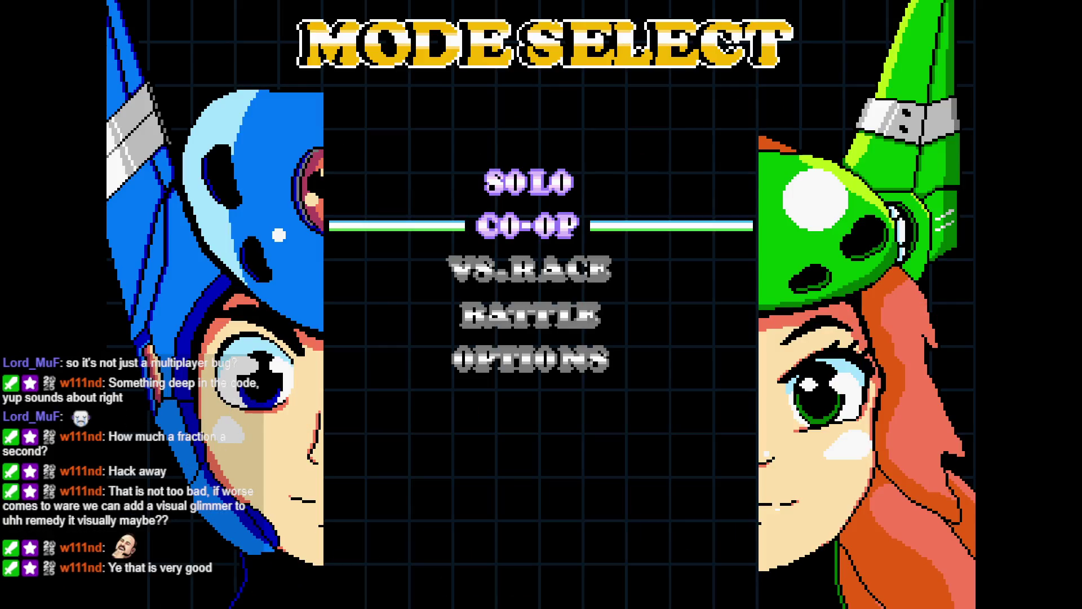
key(Return)
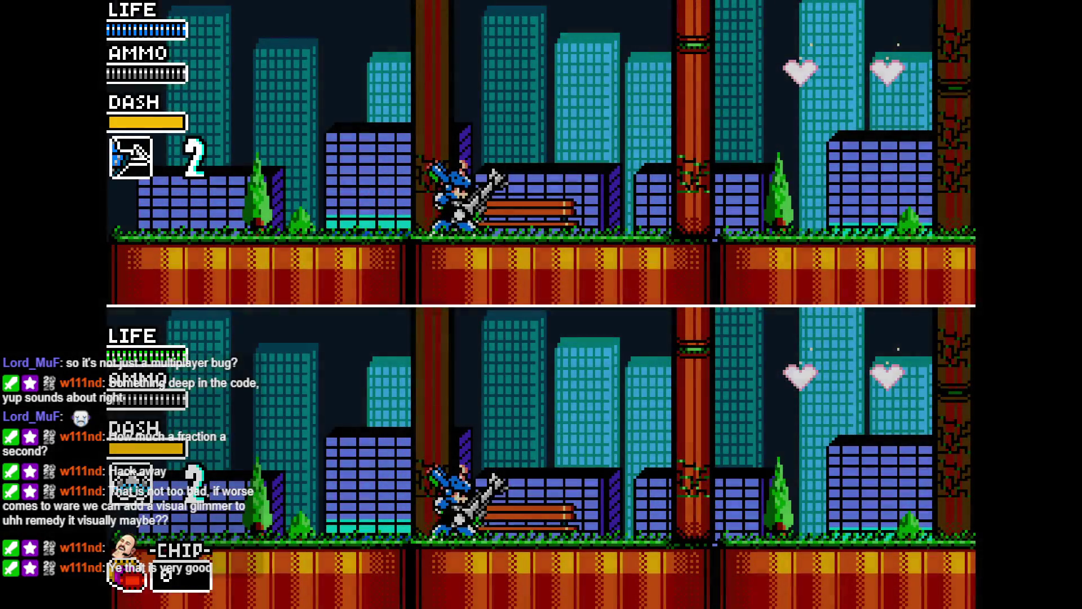
key(Right)
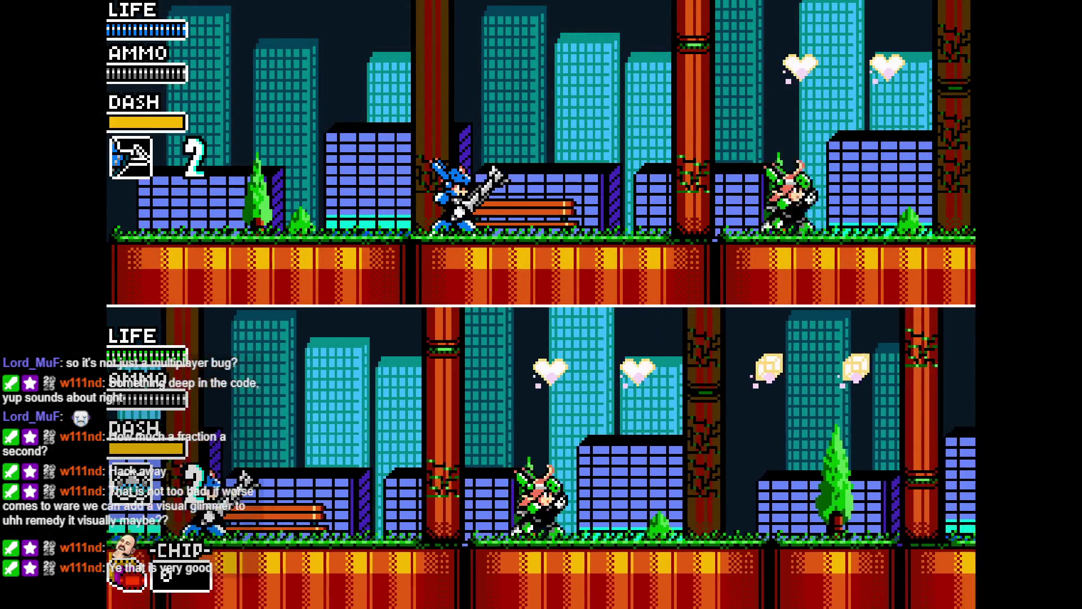
key(Right)
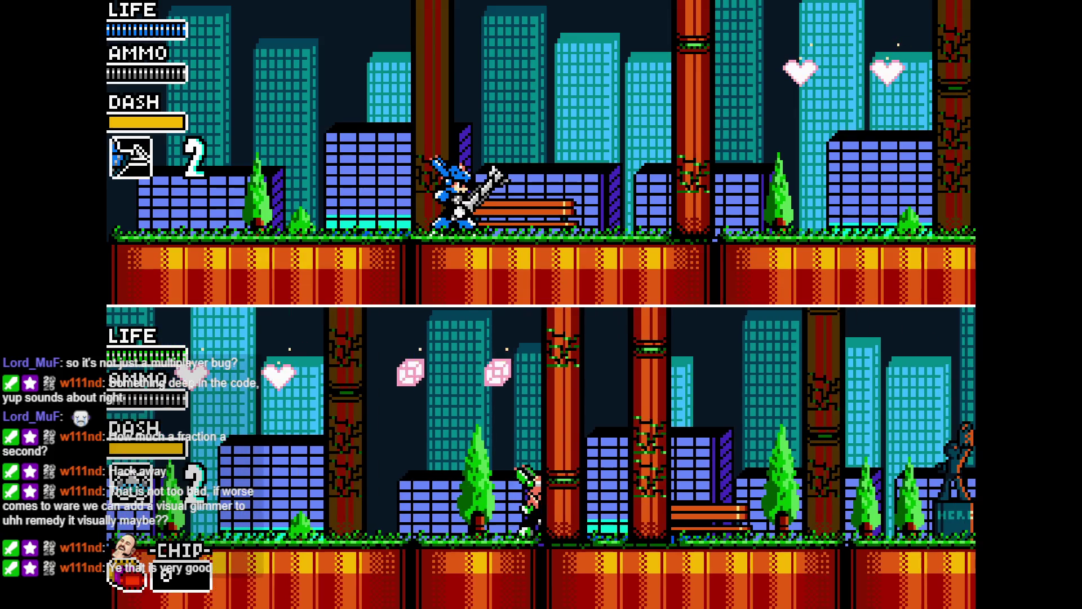
key(Left)
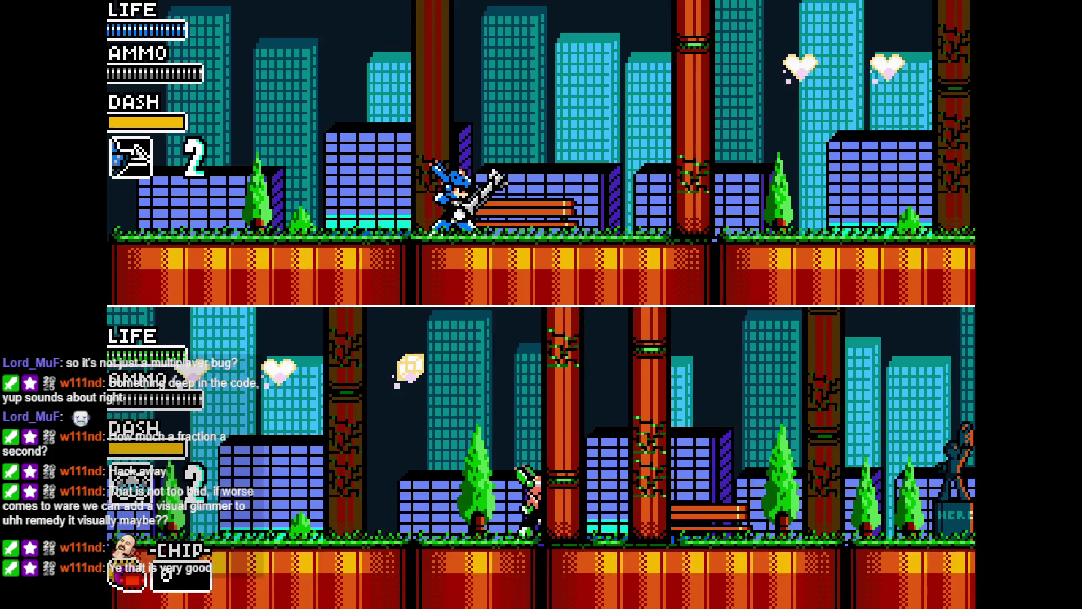
key(Right)
key(Left)
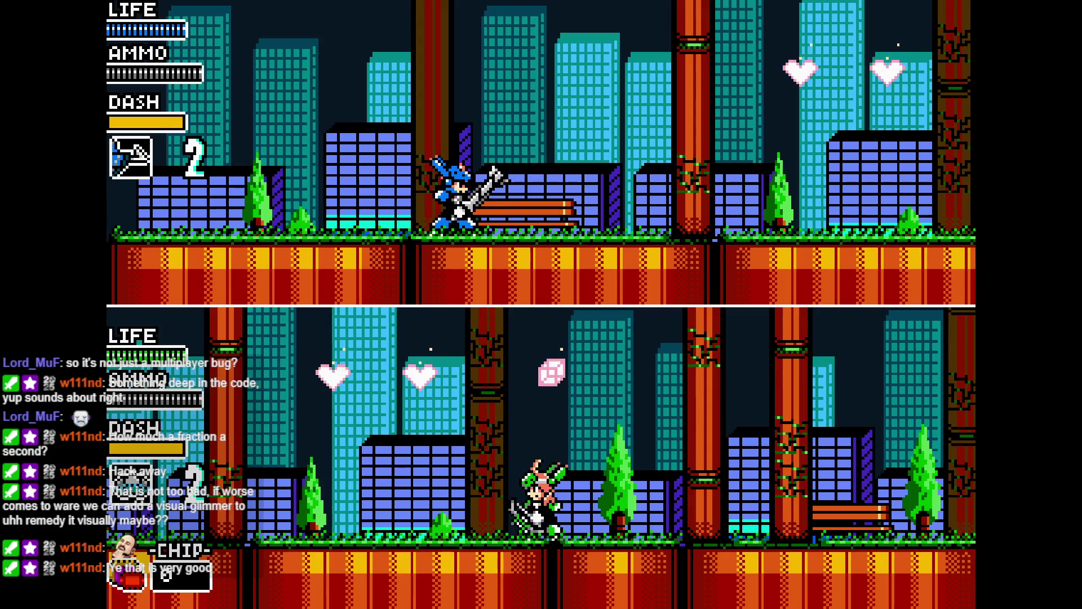
key(z)
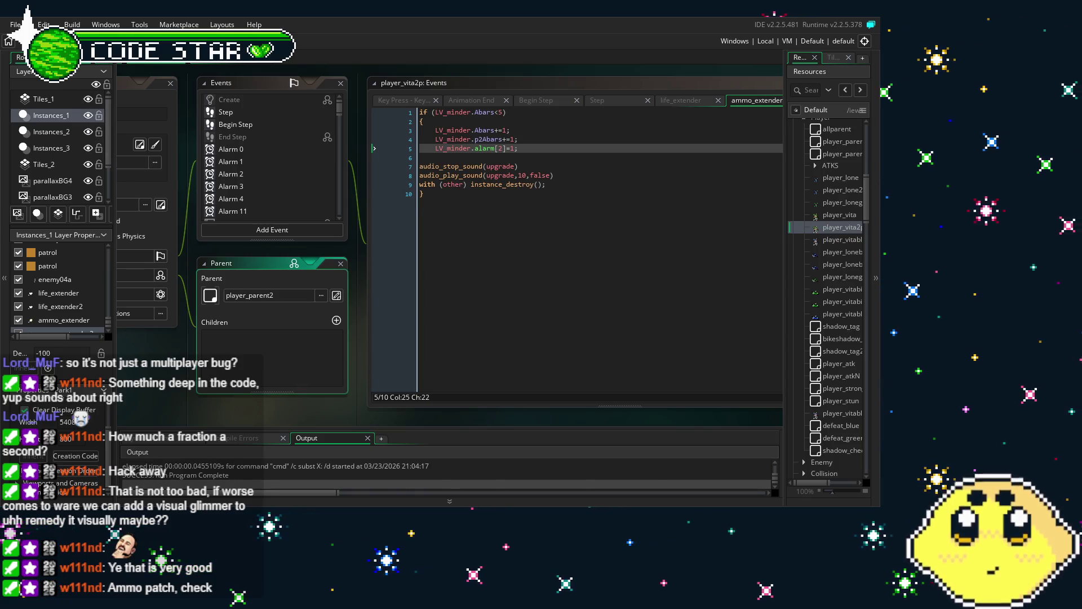
Save the project and review the alarm[2]=1 value on line 5 of ammo_extender
key(ctrl+s)
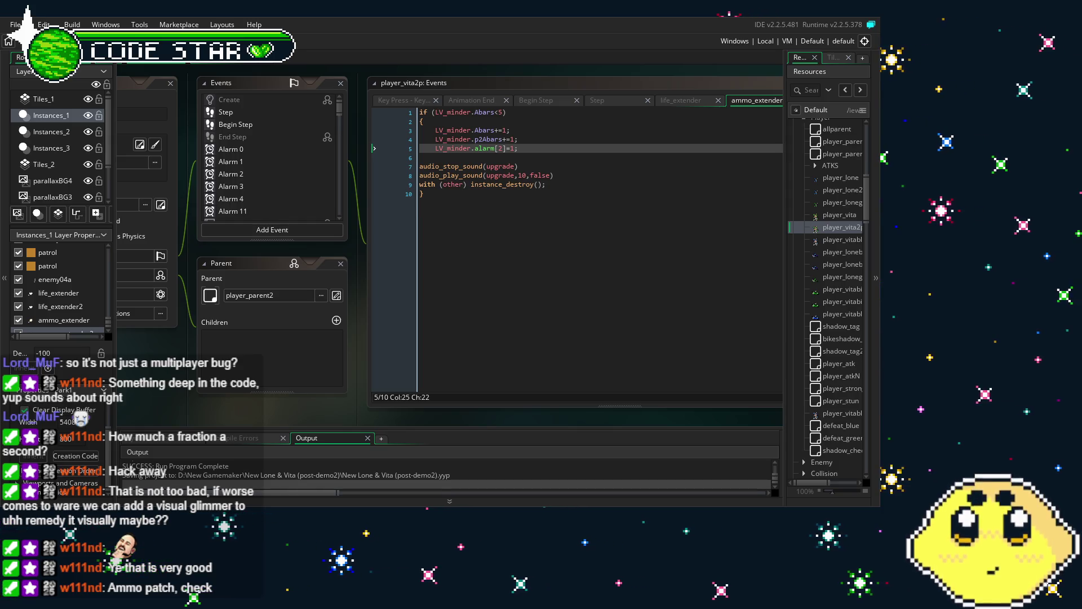
click(532, 270)
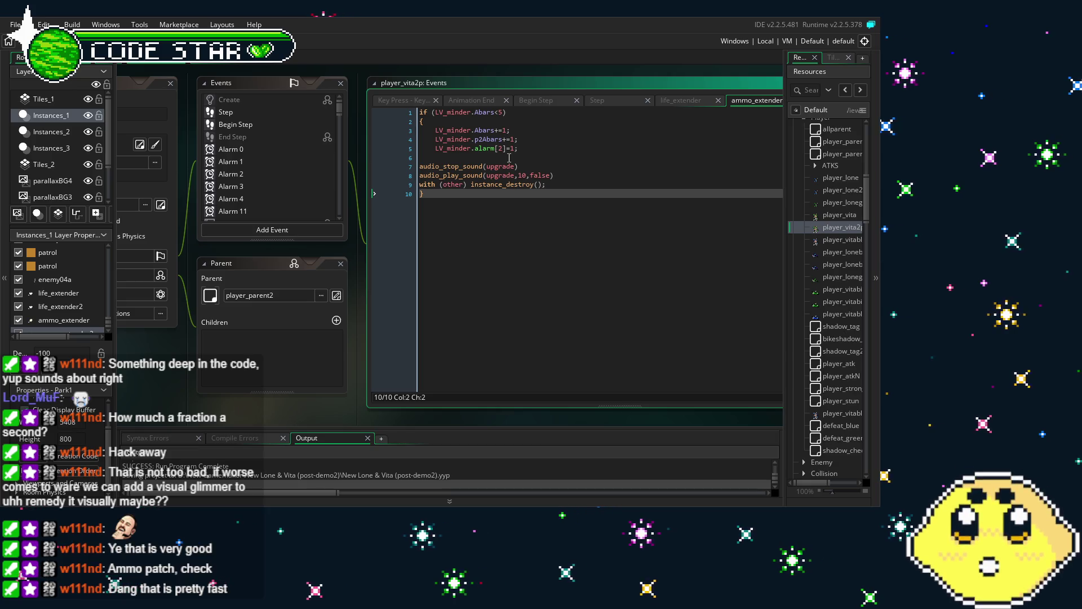
click(507, 177)
click(510, 194)
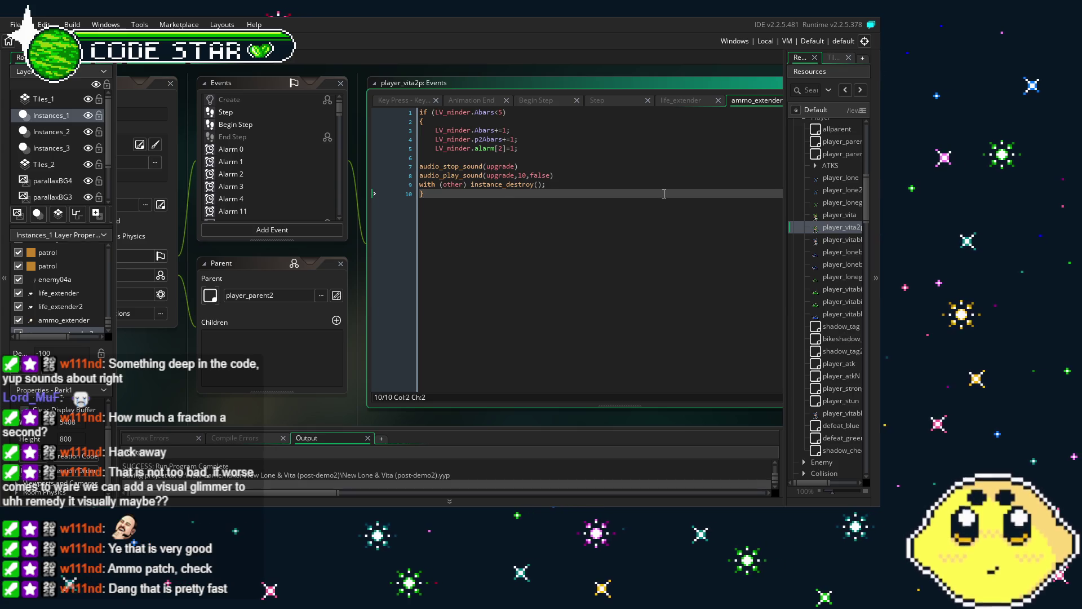
drag(545, 152, 486, 152)
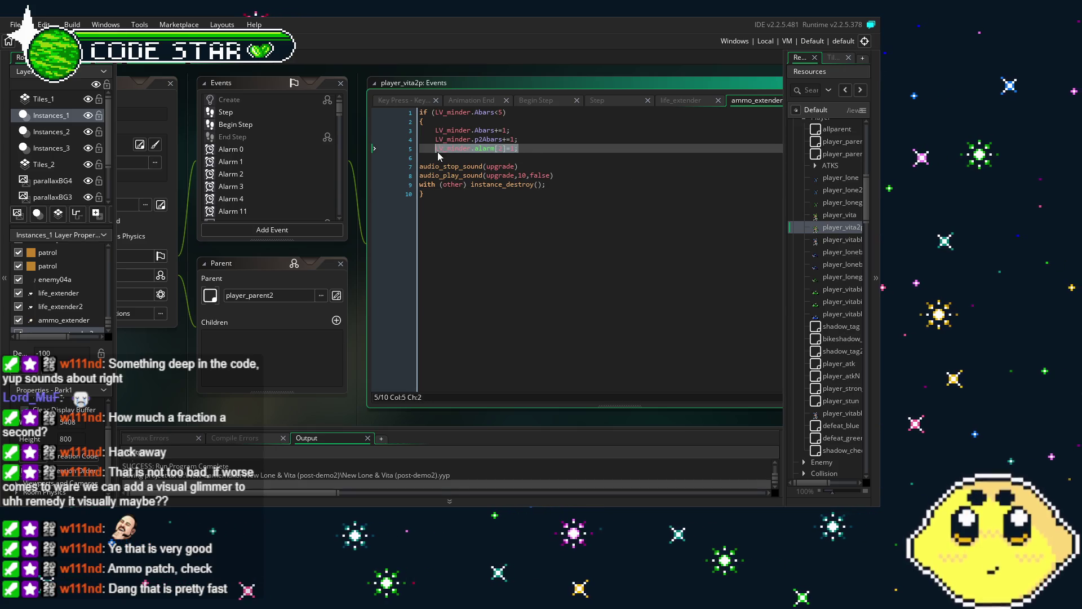
click(552, 259)
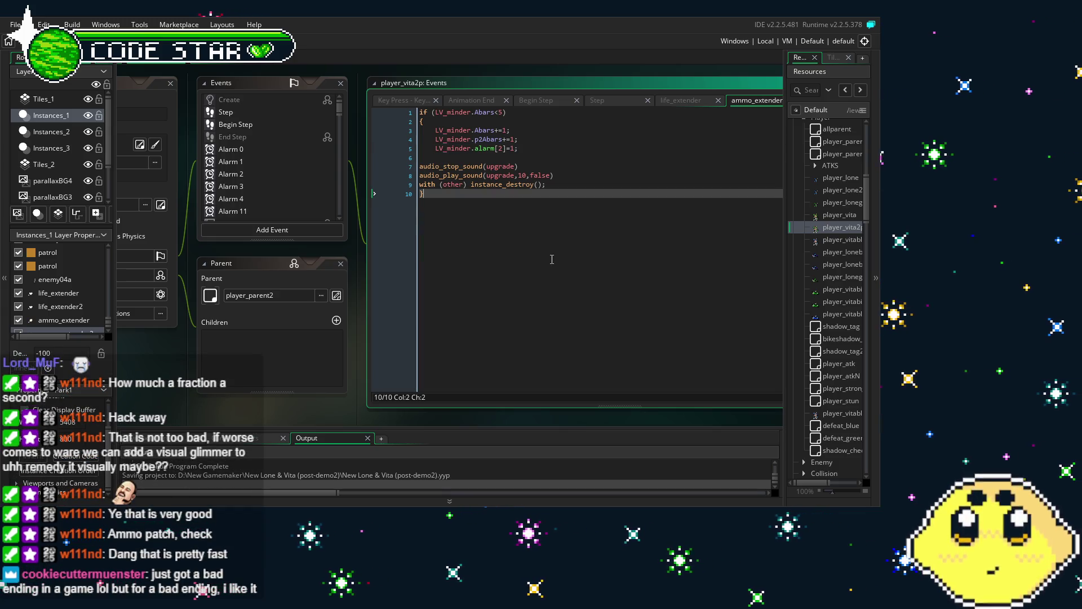
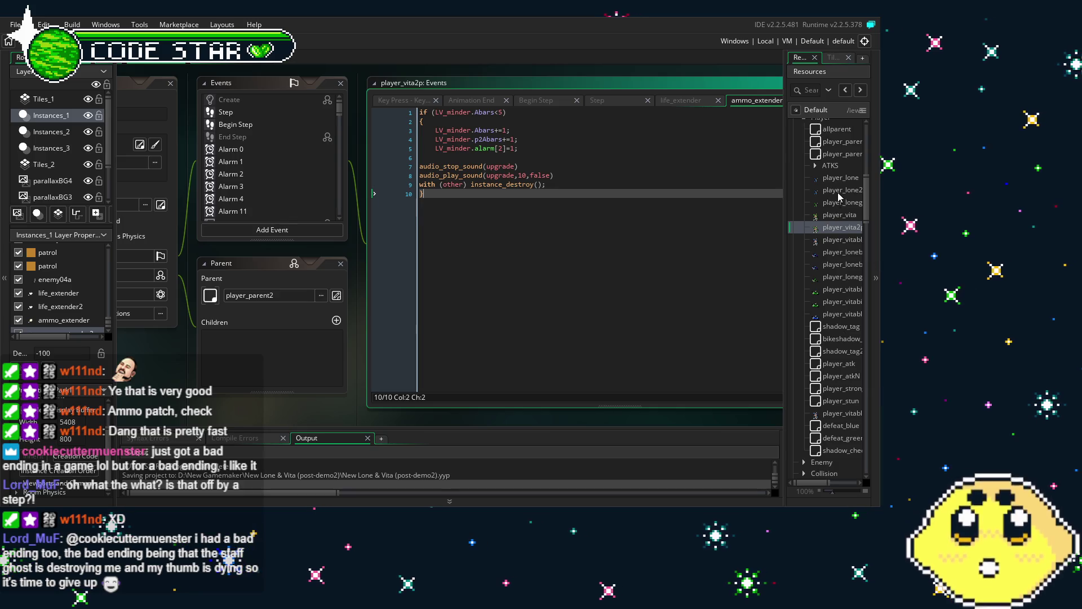
Open LV_minder's Alarm 2 code and delete the four Lpts life refill lines
scroll(838, 190, up, 8)
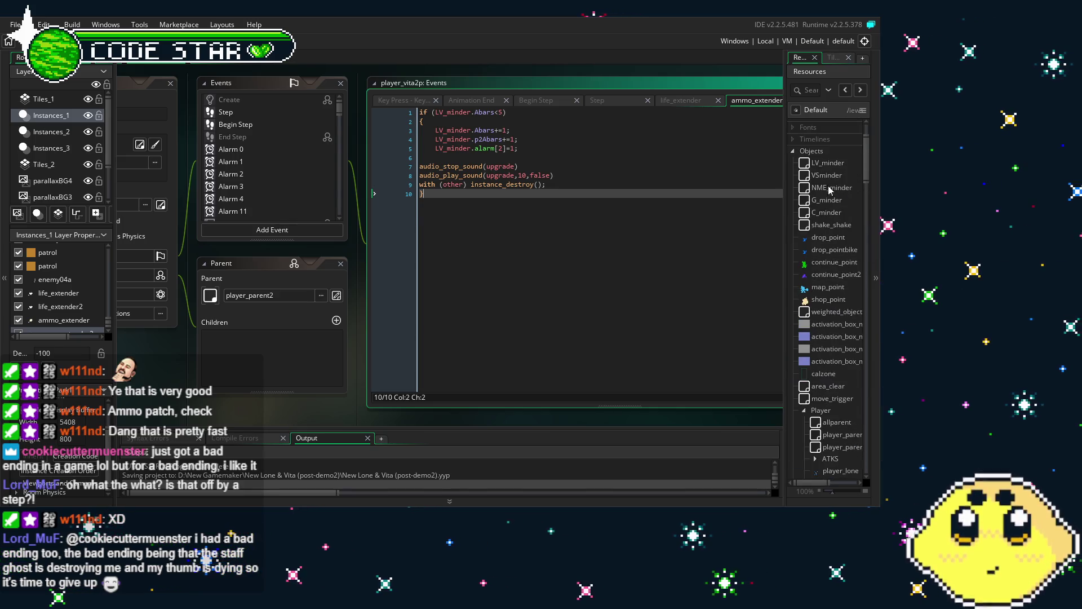
double_click(827, 163)
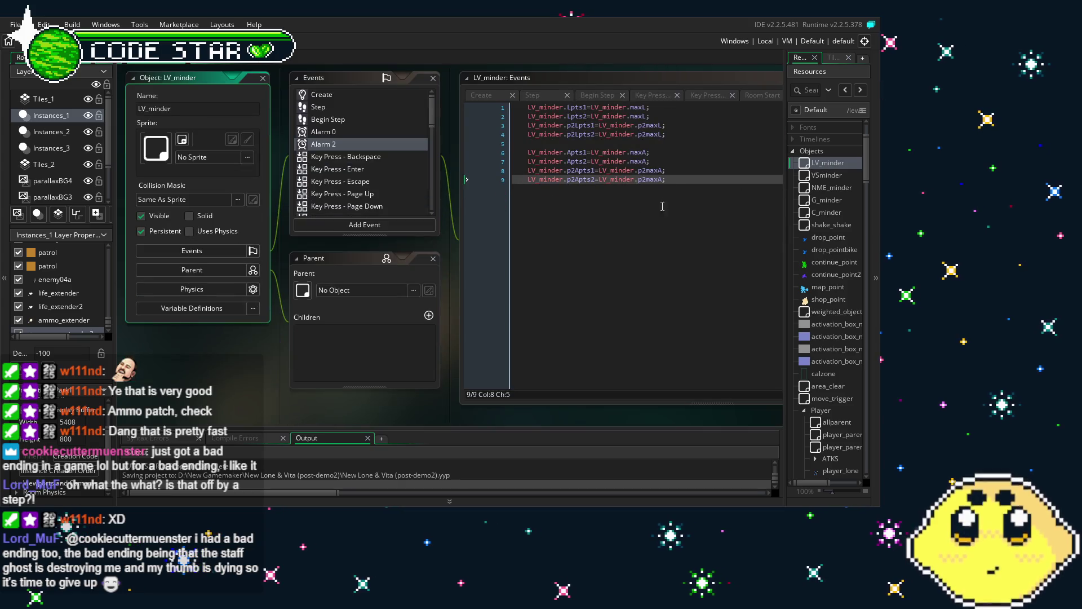
drag(668, 134, 649, 134)
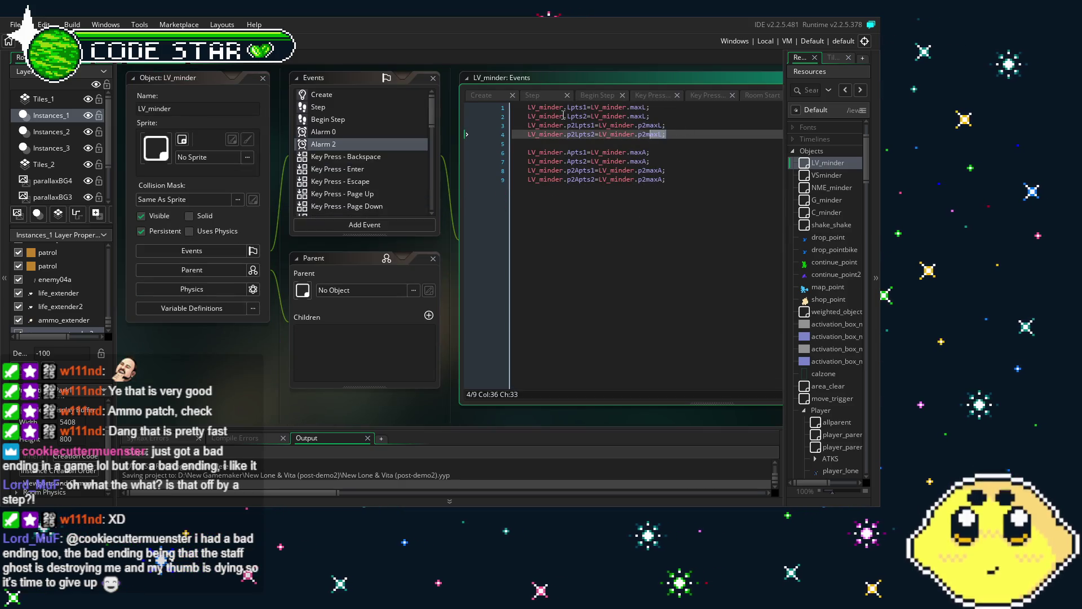
drag(576, 117, 515, 107)
key(ctrl+c)
key(BackSpace)
Remove the blank lines and indentation so the four Apts maxA lines start at line 1
key(Down)
key(Down)
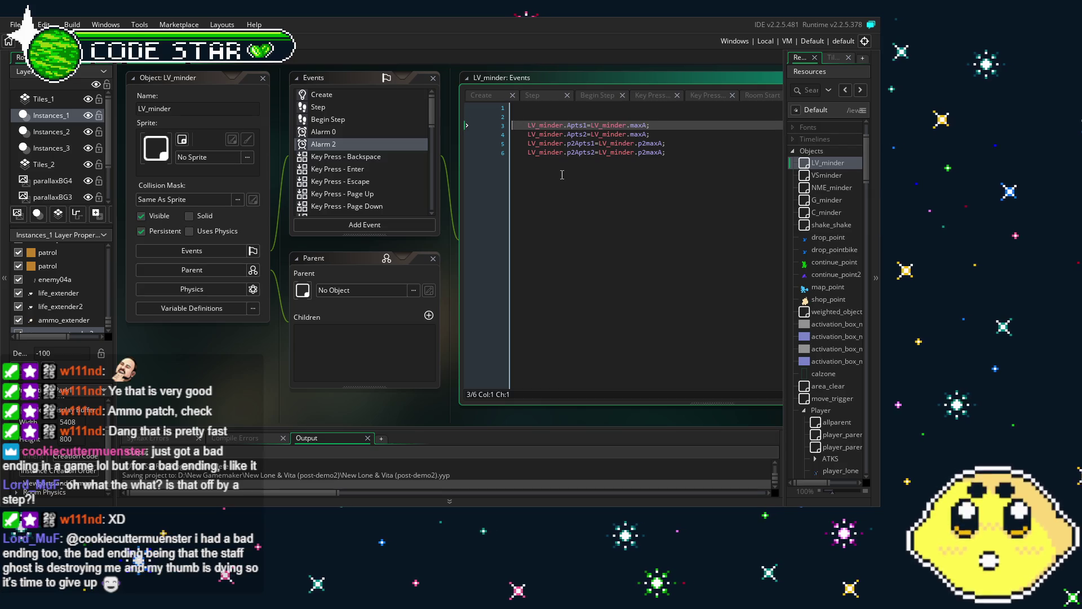
key(BackSpace)
key(Up)
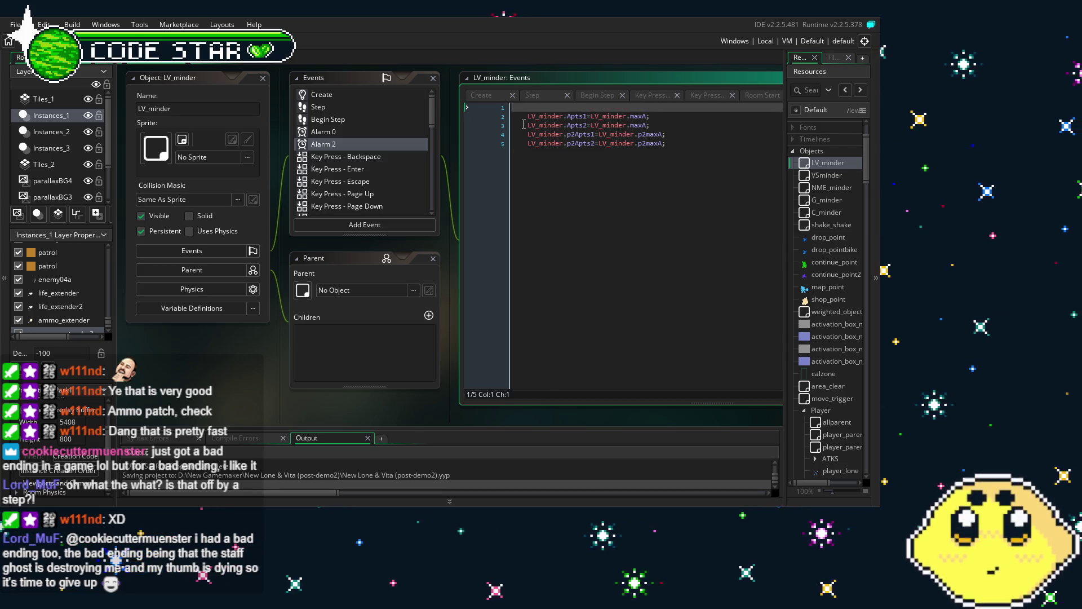
key(Delete)
key(Tab)
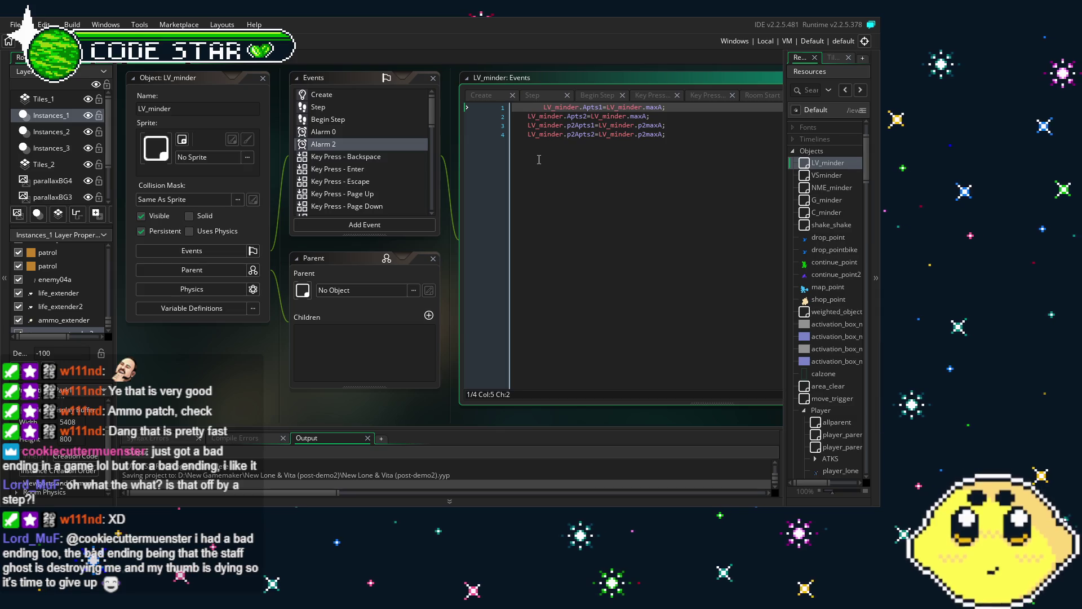
key(BackSpace)
key(Delete)
key(Down)
key(Delete)
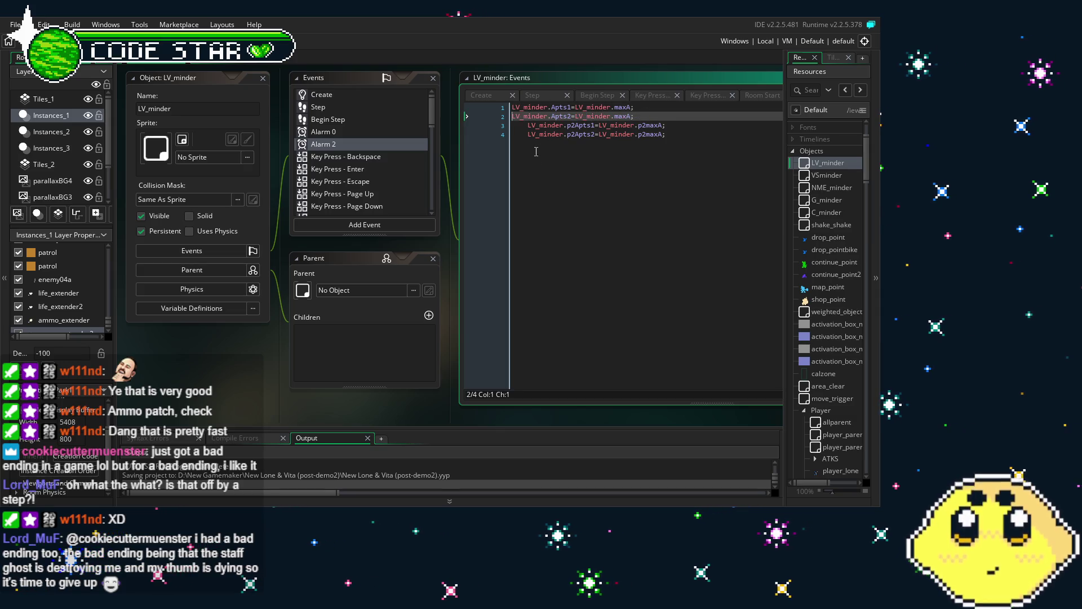
key(Down)
key(Delete)
key(Down)
key(Delete)
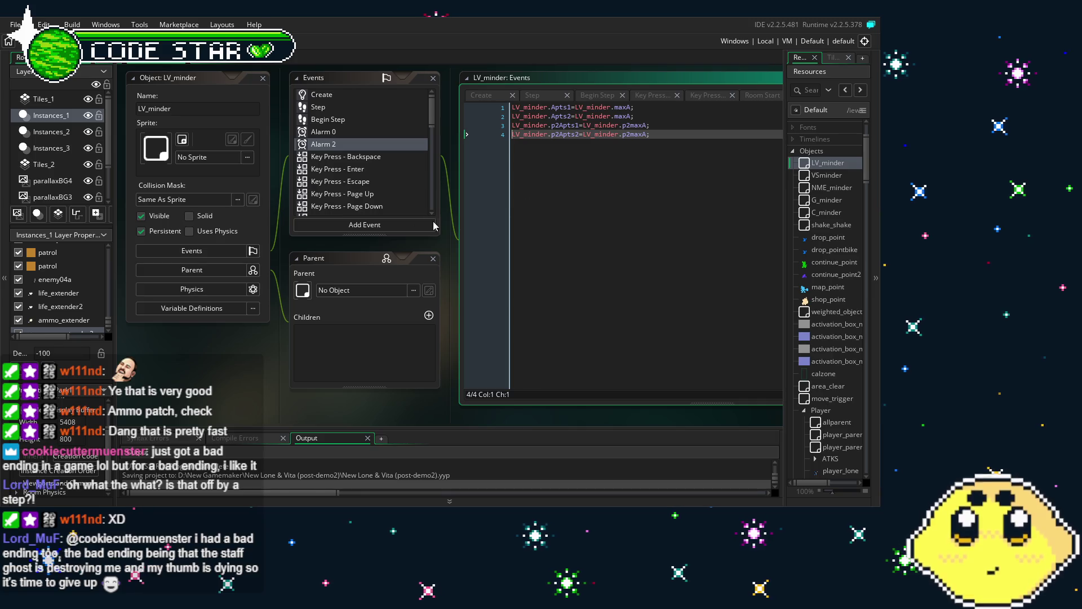
right_click(315, 149)
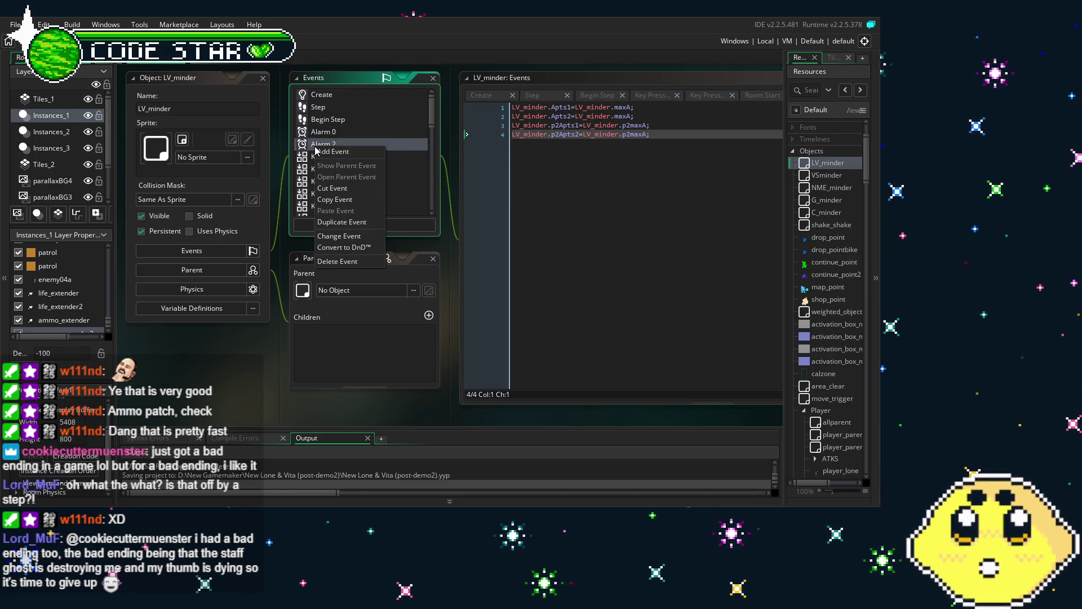
Add an Alarm 1 event to LV_minder and paste in the four Lpts refill lines
click(334, 153)
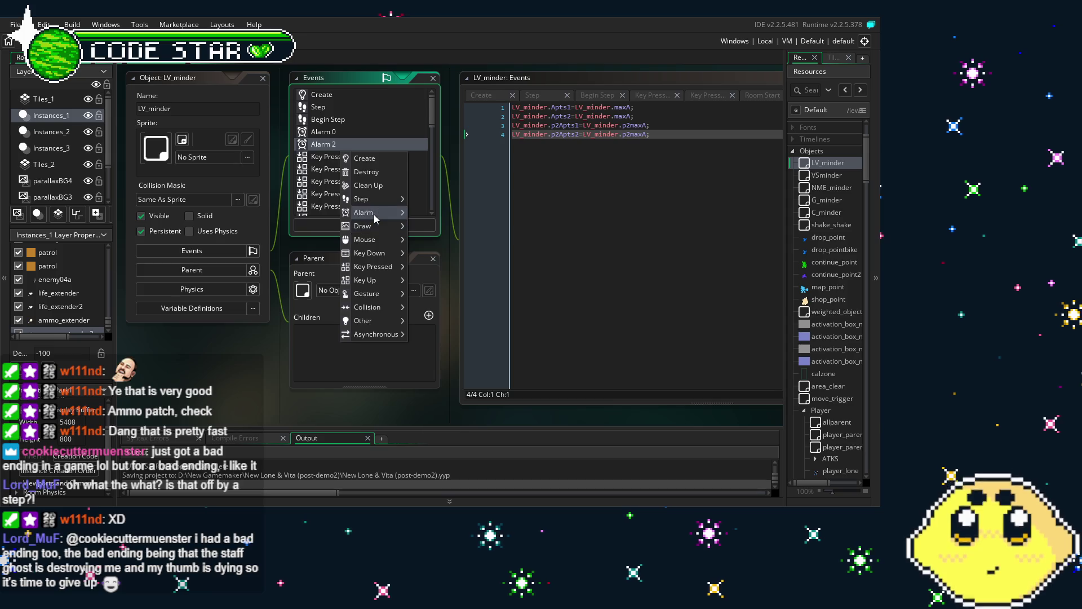
mouse_move(375, 216)
click(421, 226)
key(ctrl+a)
key(ctrl+v)
Unindent the four Lpts maxL/p2maxL lines and save the project
click(523, 115)
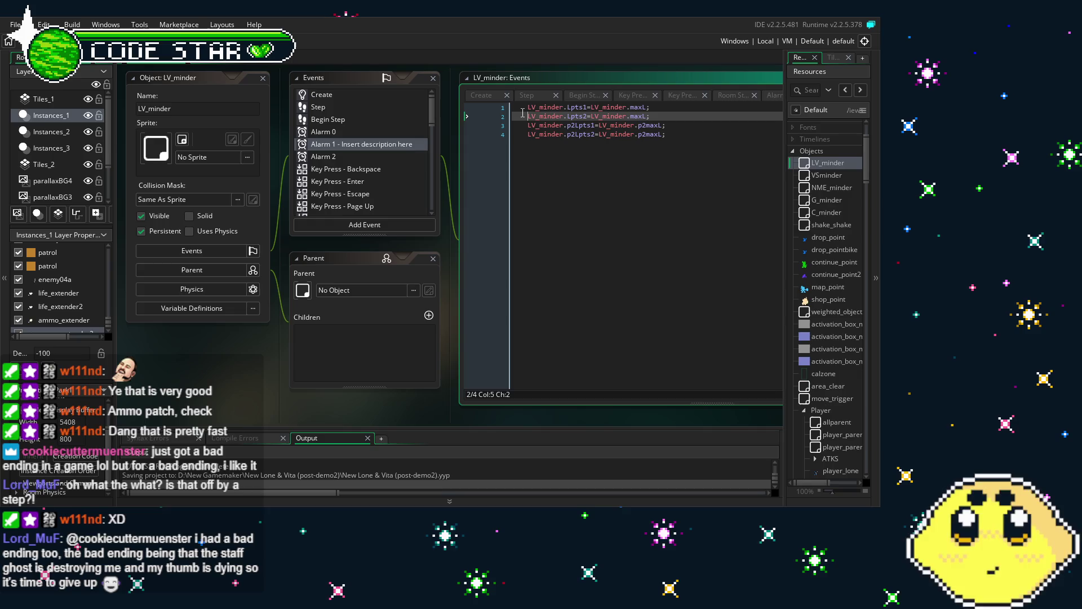
key(Up)
key(BackSpace)
key(Down)
key(BackSpace)
key(Down)
key(BackSpace)
key(Down)
key(BackSpace)
click(599, 135)
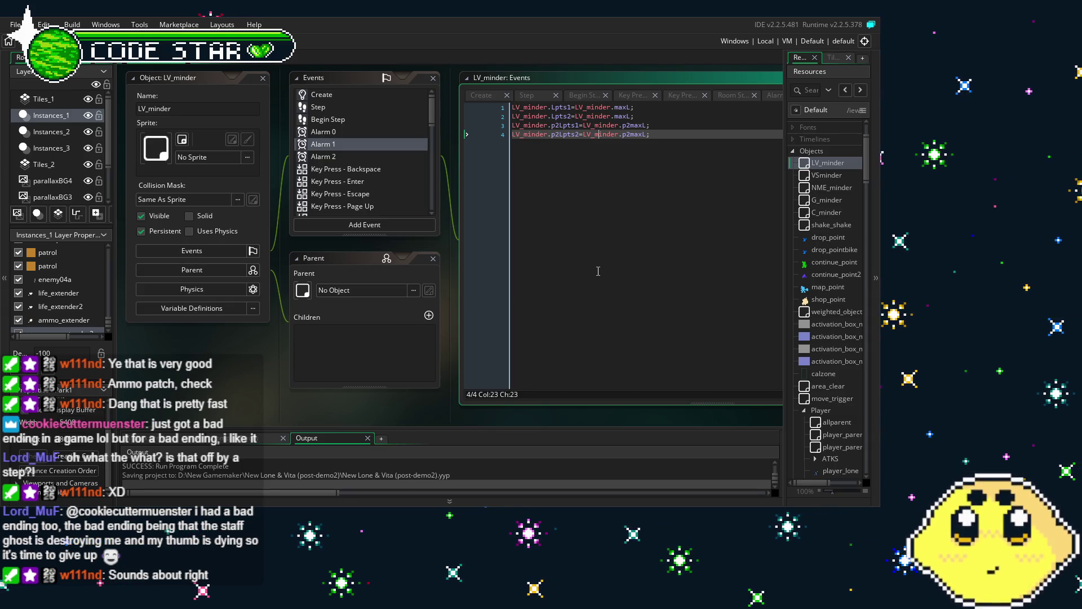
key(ctrl+s)
drag(598, 271, 522, 269)
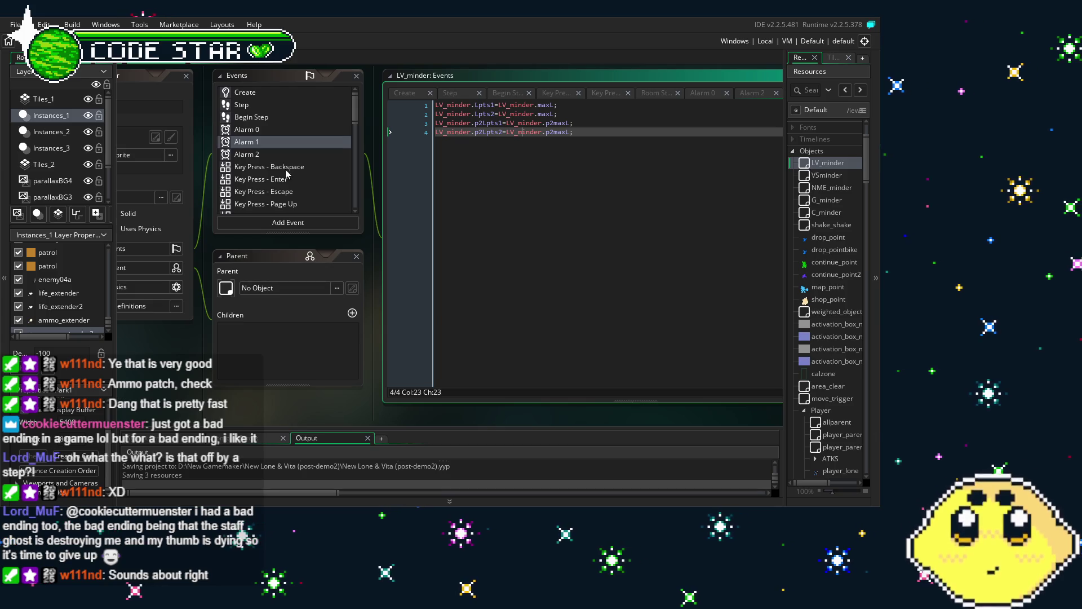
click(269, 153)
click(269, 146)
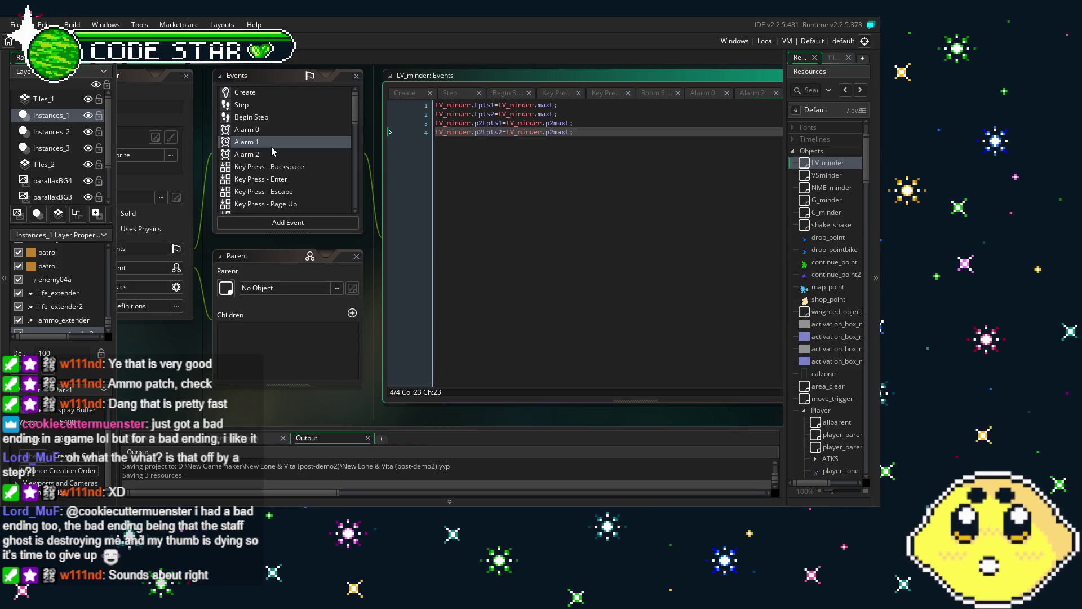
scroll(272, 147, down, 2)
scroll(272, 147, up, 2)
scroll(272, 147, down, 2)
scroll(272, 147, down, 4)
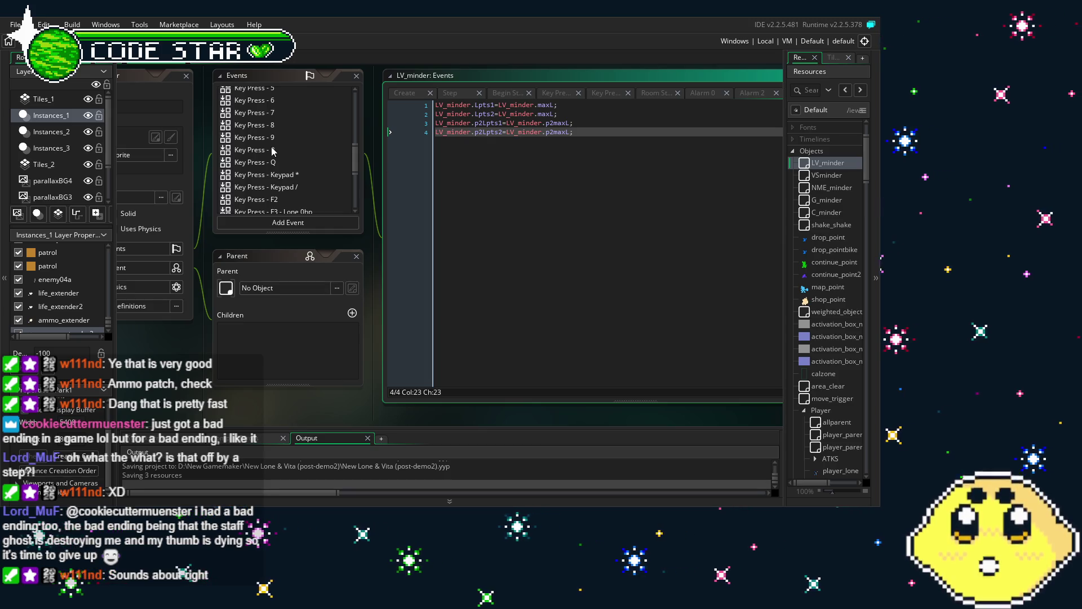
scroll(272, 146, up, 6)
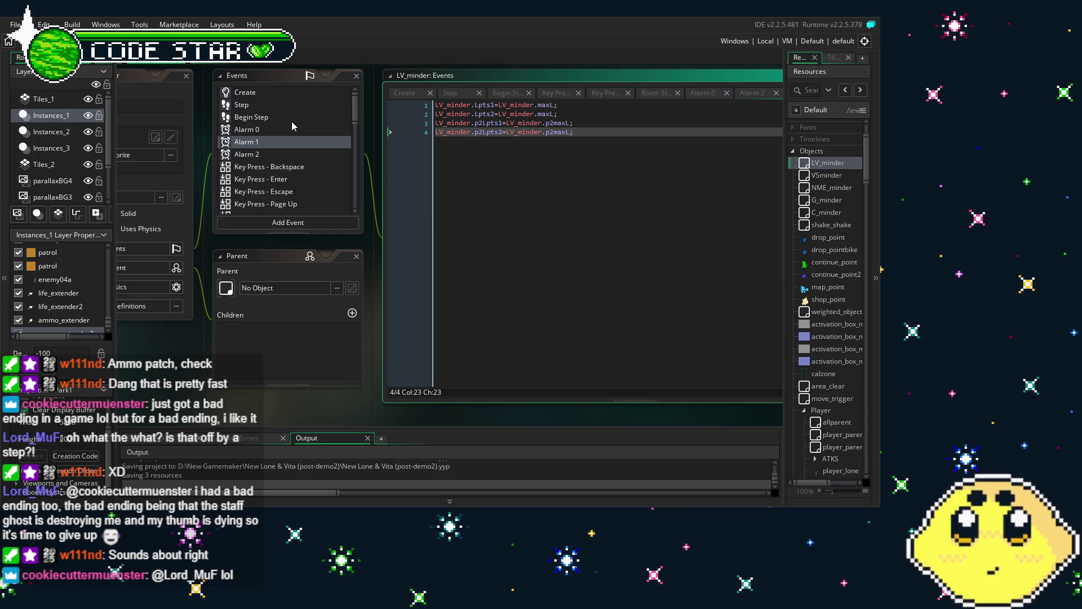
scroll(292, 123, down, 3)
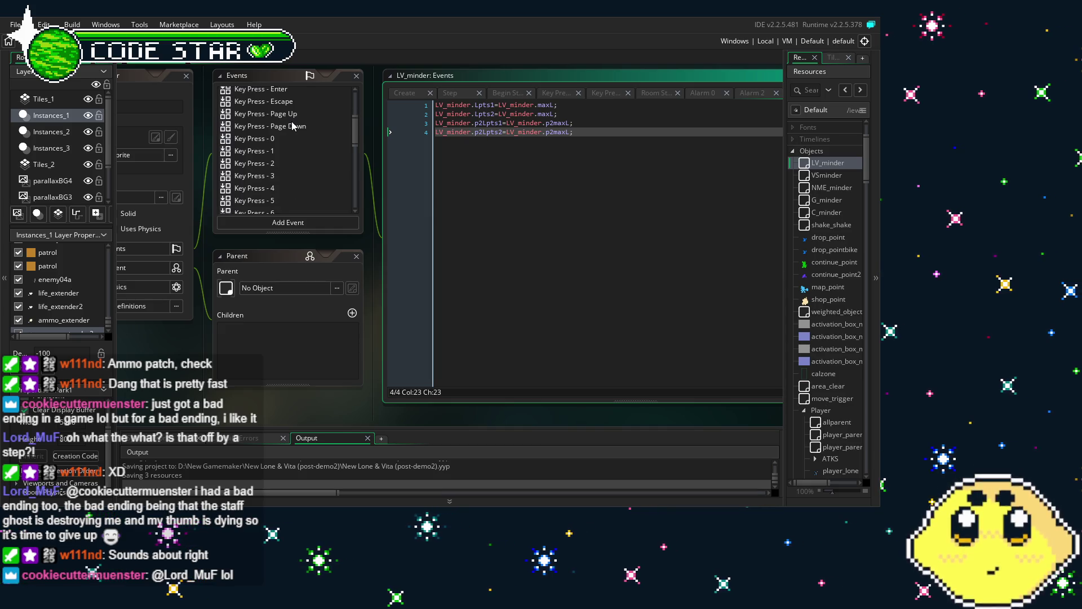
scroll(292, 125, down, 2)
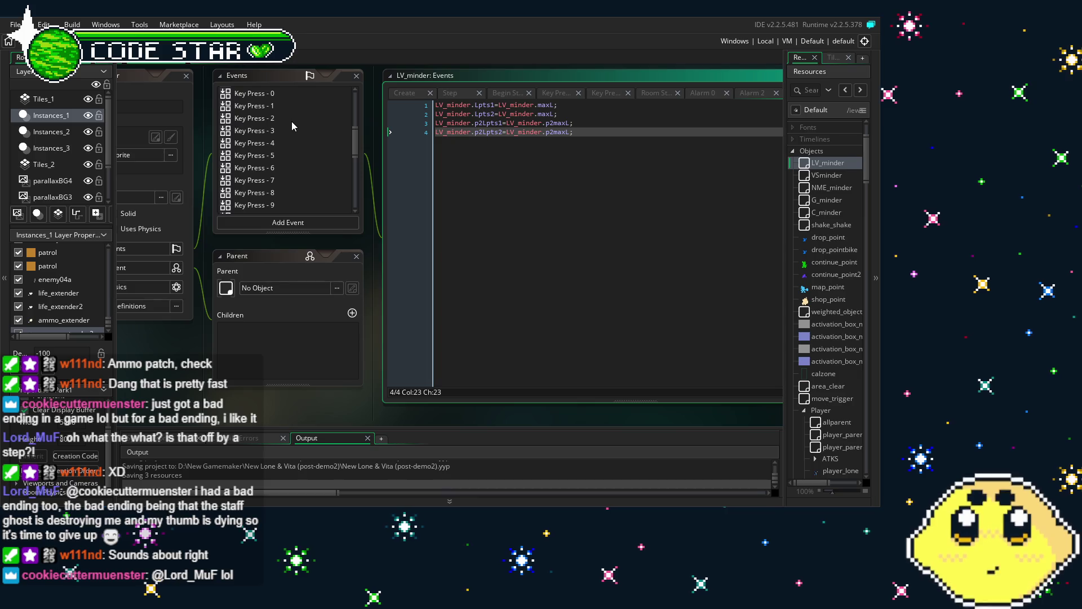
scroll(293, 110, up, 2)
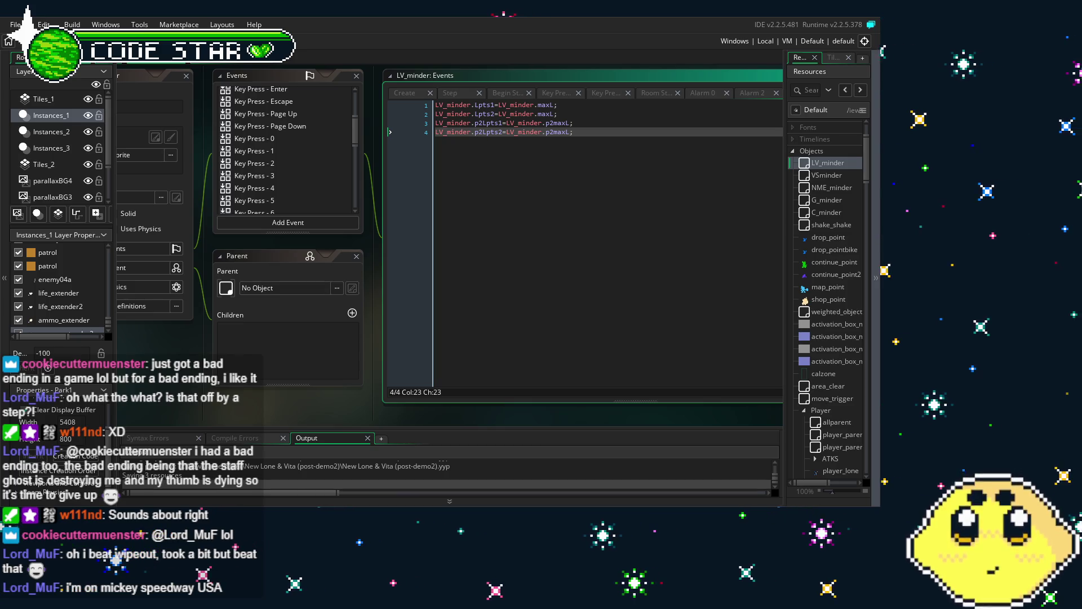
scroll(186, 400, up, 3)
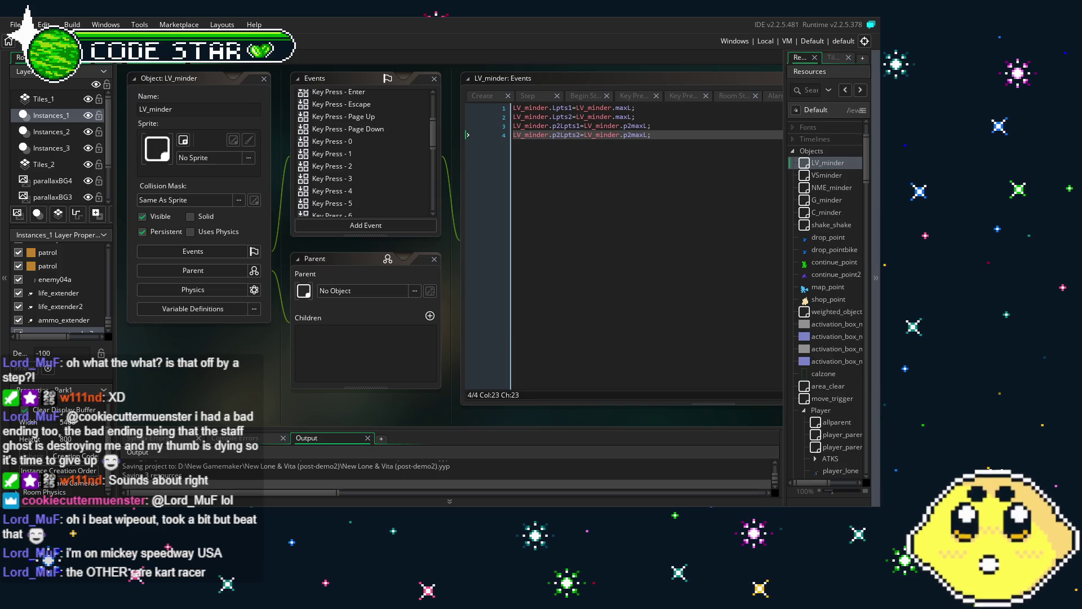
scroll(364, 383, up, 1)
scroll(360, 218, down, 3)
scroll(361, 219, down, 10)
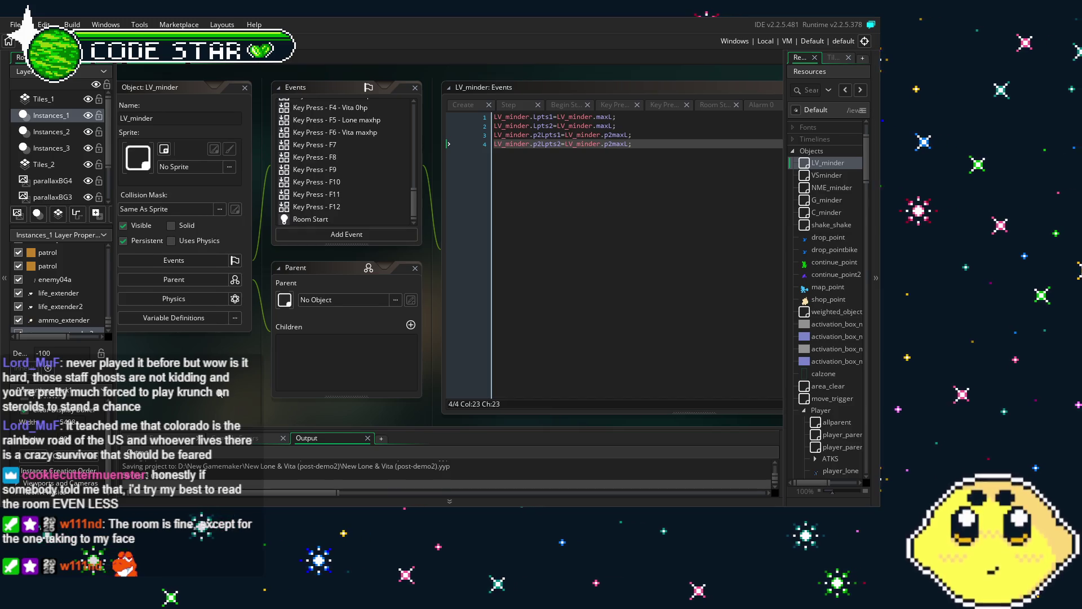
scroll(394, 178, up, 2)
scroll(394, 178, up, 5)
scroll(394, 178, down, 8)
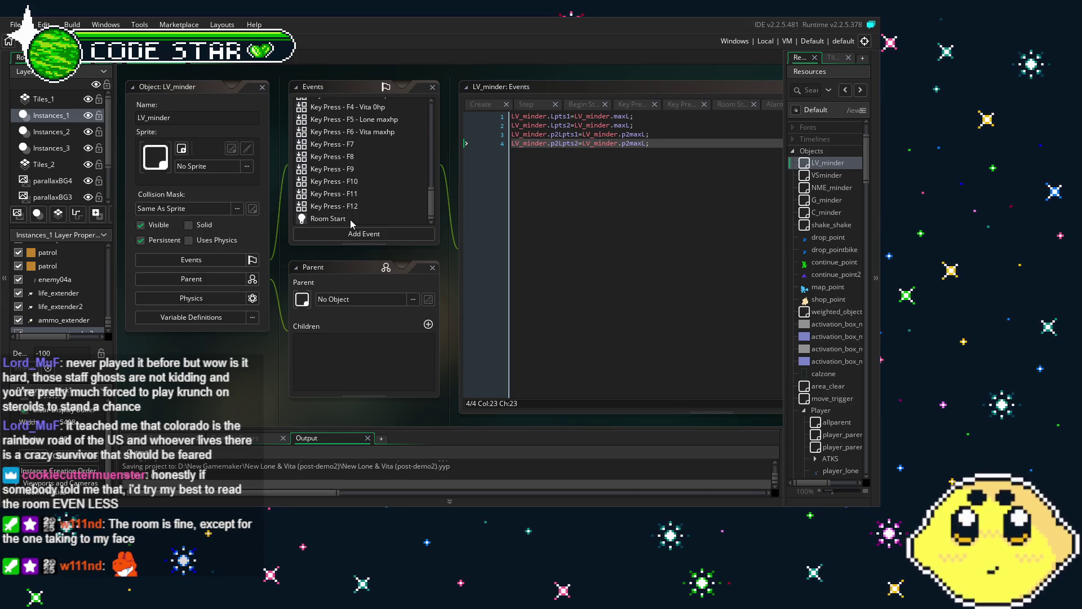
scroll(351, 223, up, 10)
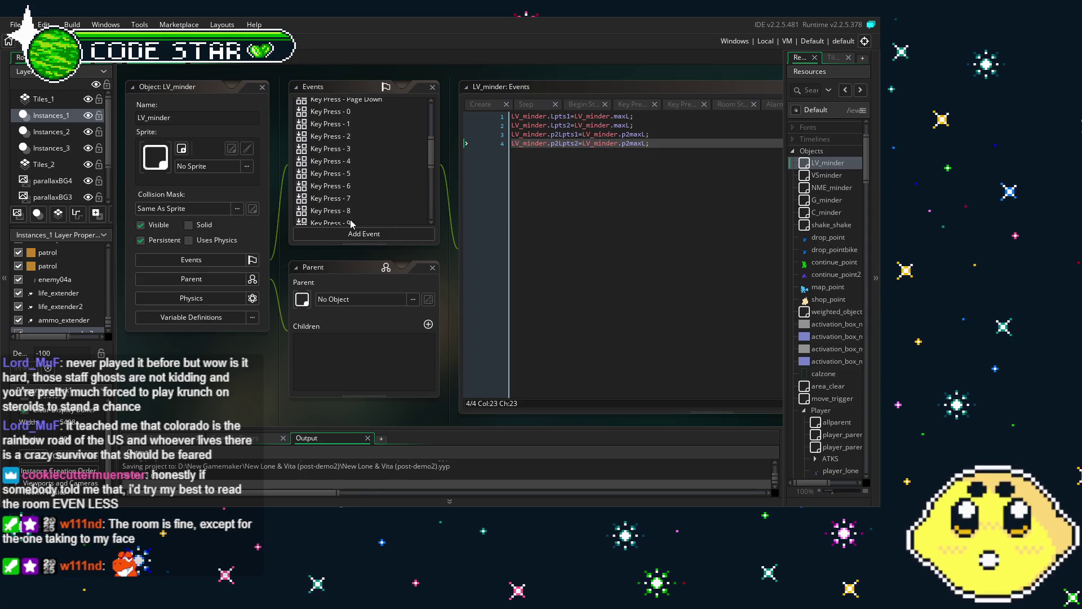
scroll(351, 223, up, 4)
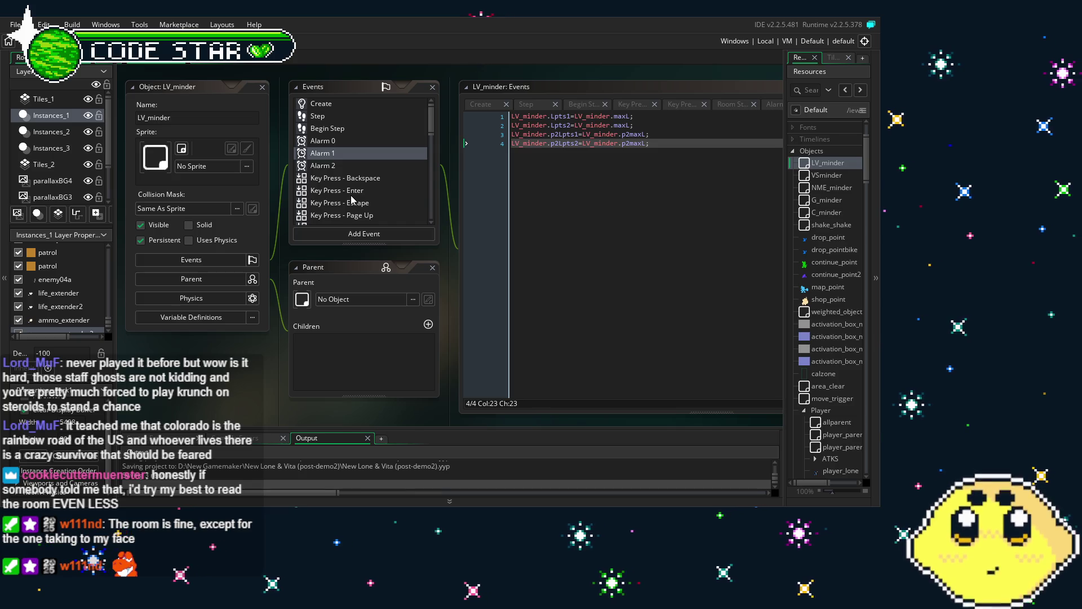
scroll(352, 200, down, 5)
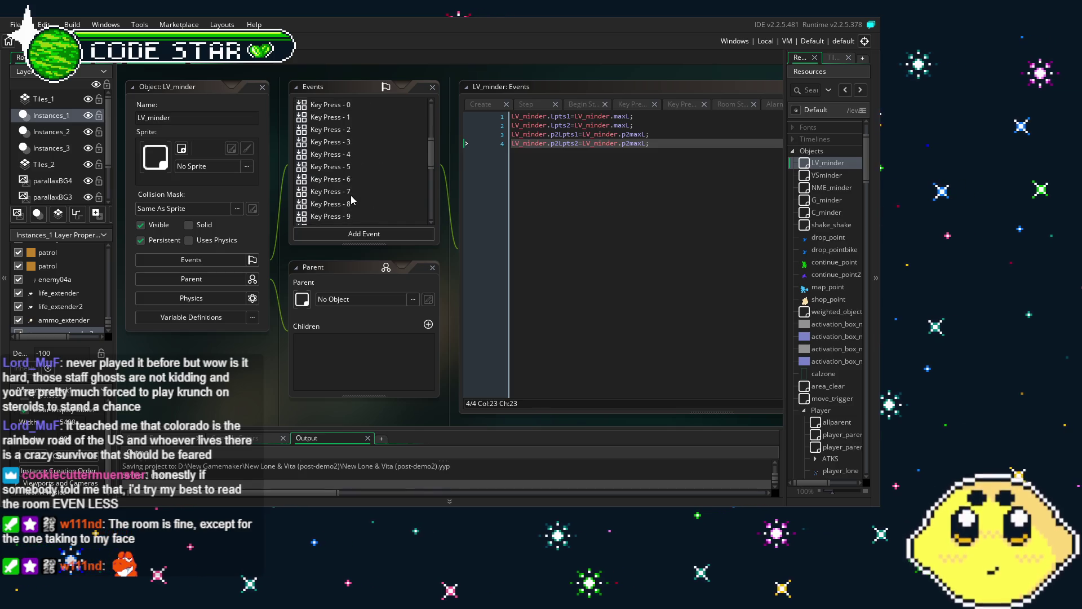
scroll(391, 179, up, 1)
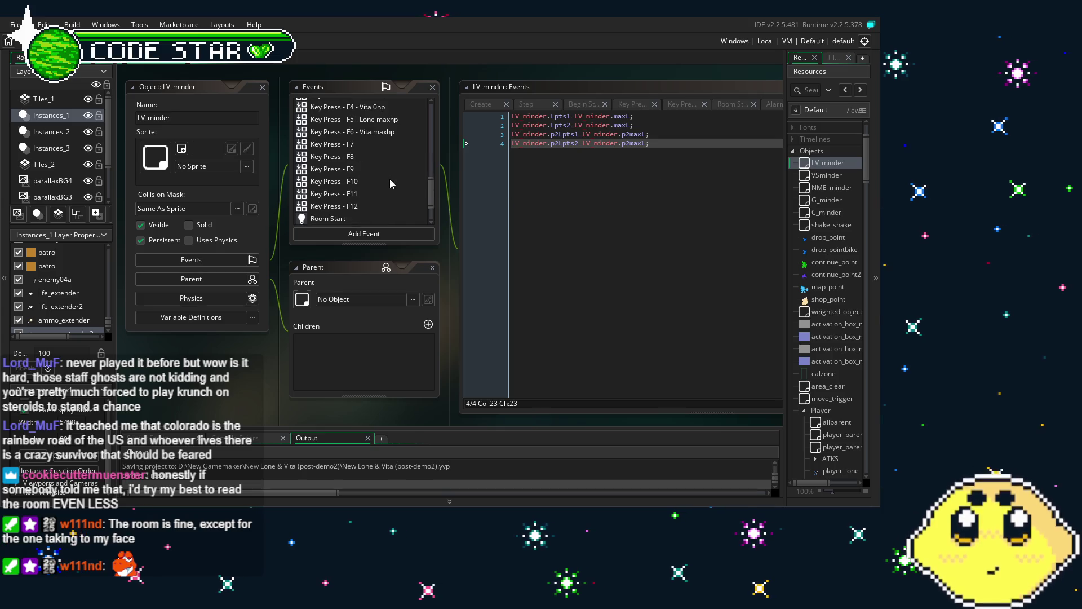
scroll(390, 178, up, 5)
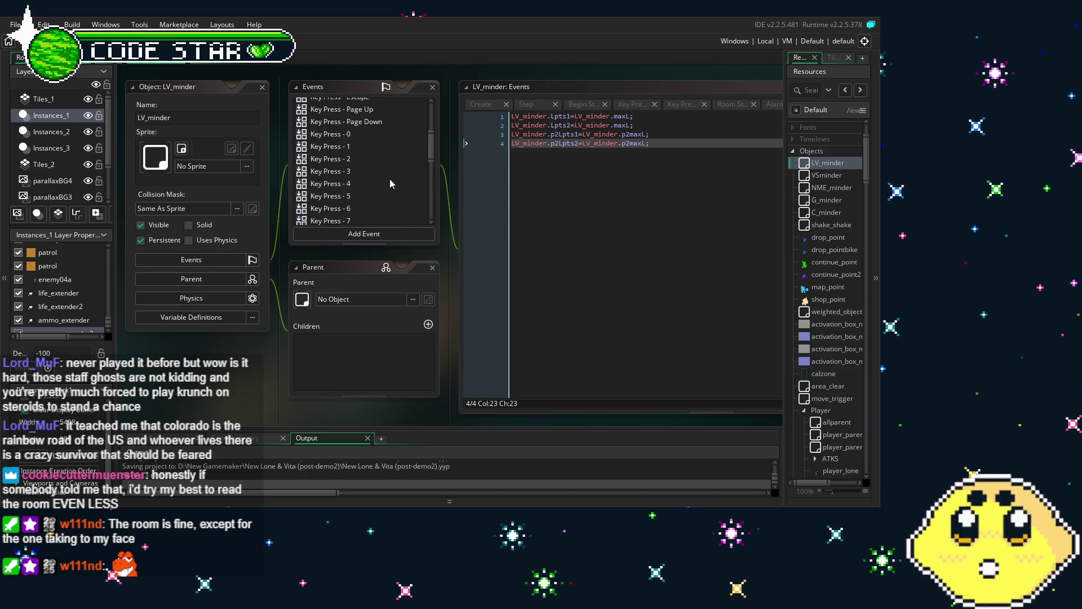
scroll(856, 358, down, 6)
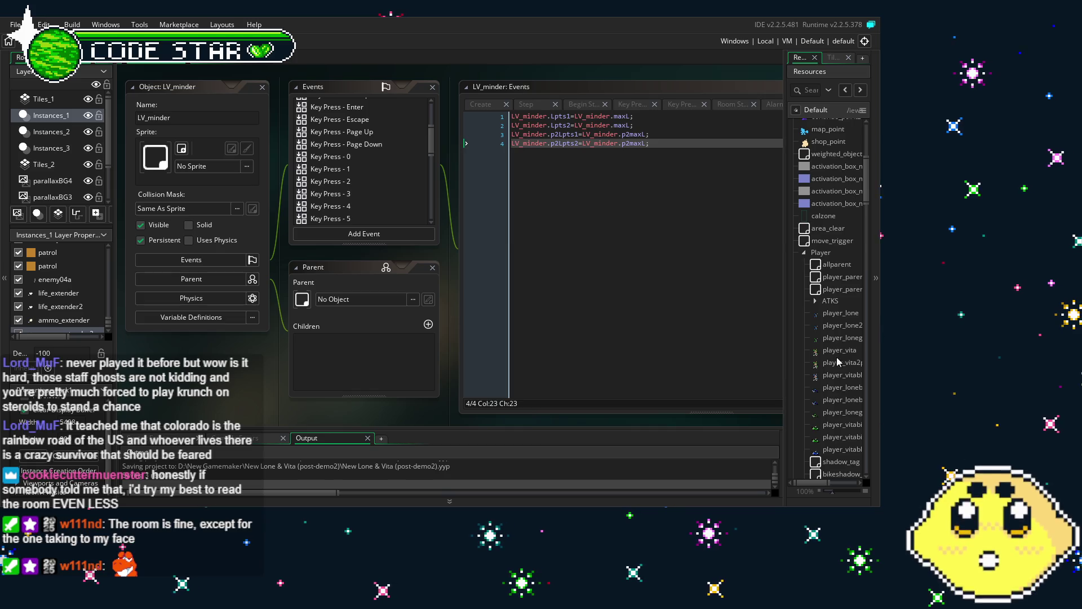
Open player_vita2p and select the LV_minder.alarm[2]=1 line in its ammo pickup code
double_click(836, 362)
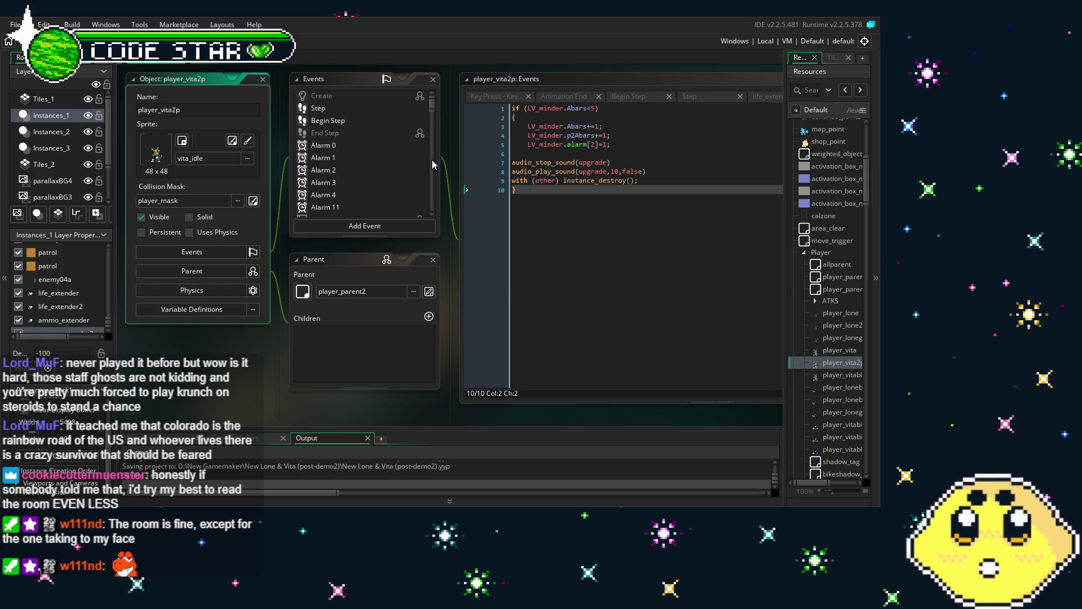
click(564, 215)
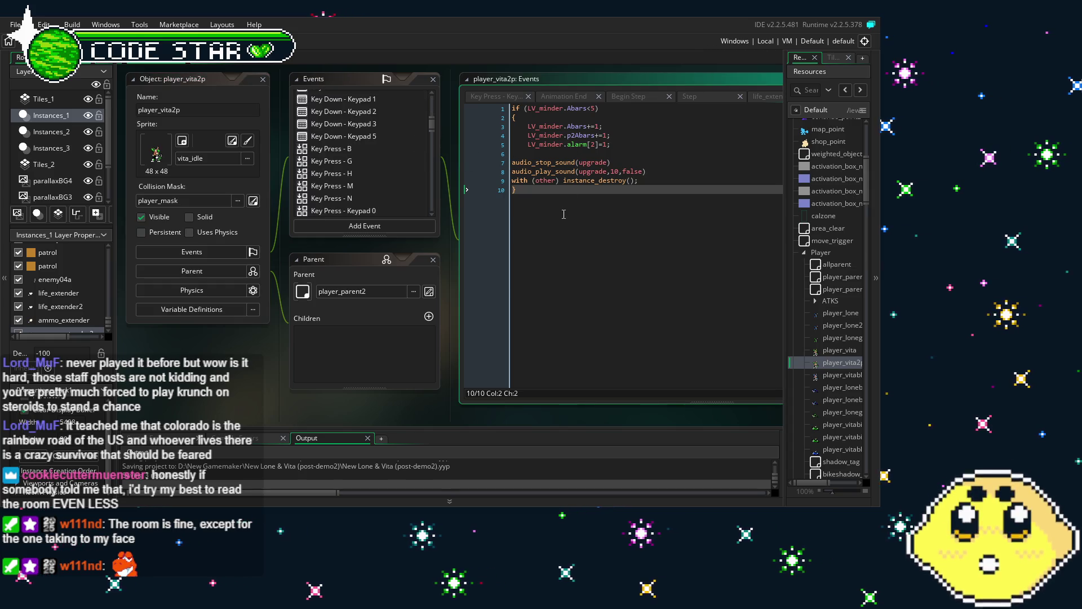
drag(611, 144, 528, 145)
key(ctrl+c)
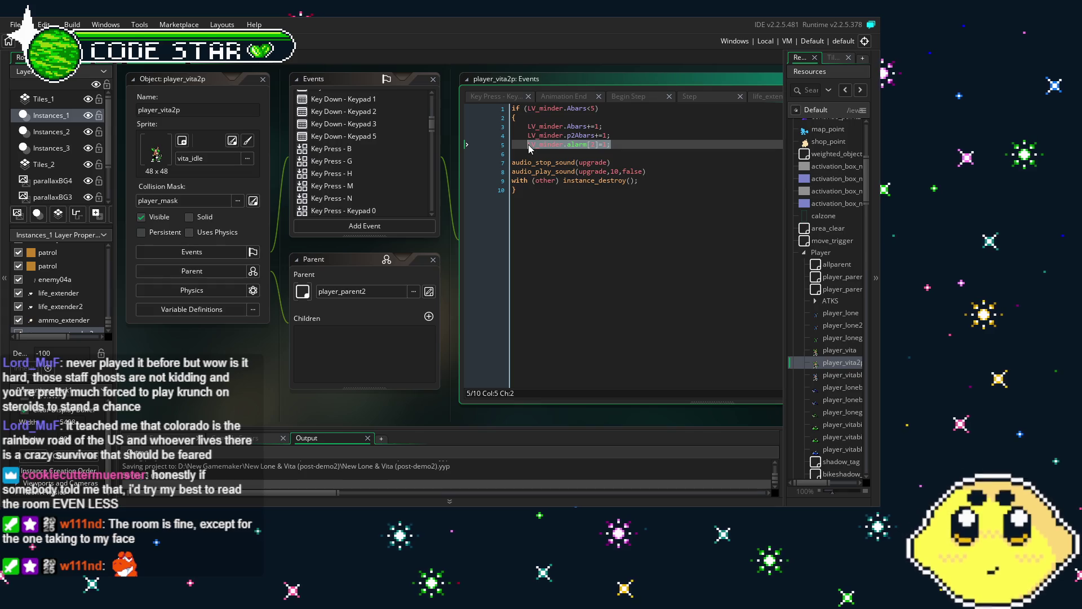
scroll(367, 155, down, 2)
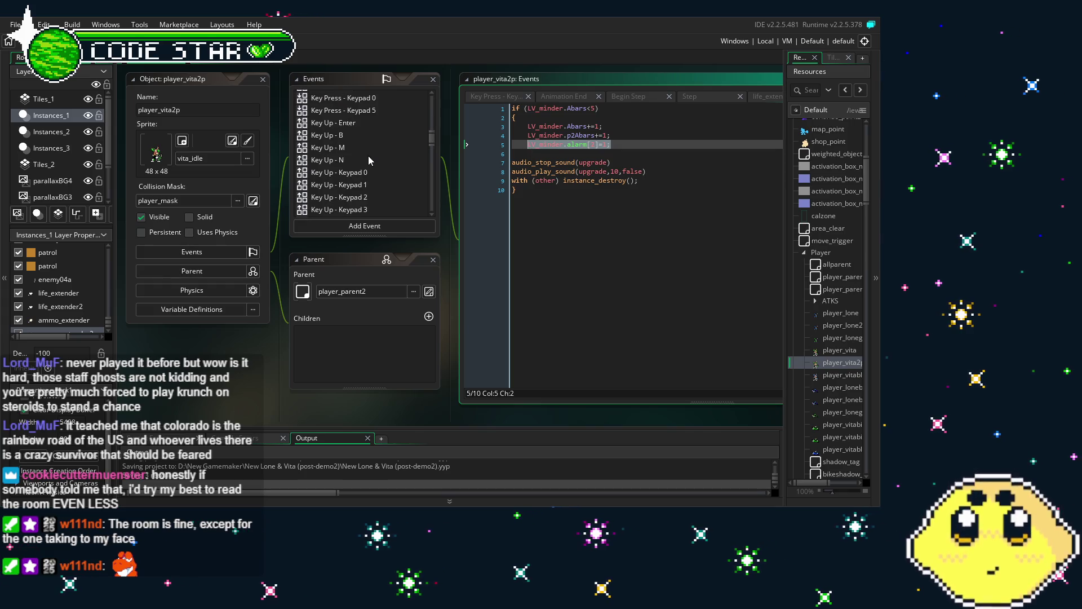
In the life_extender collision event, replace the four meter-refill lines with the pasted alarm call
scroll(367, 158, down, 4)
scroll(368, 164, down, 5)
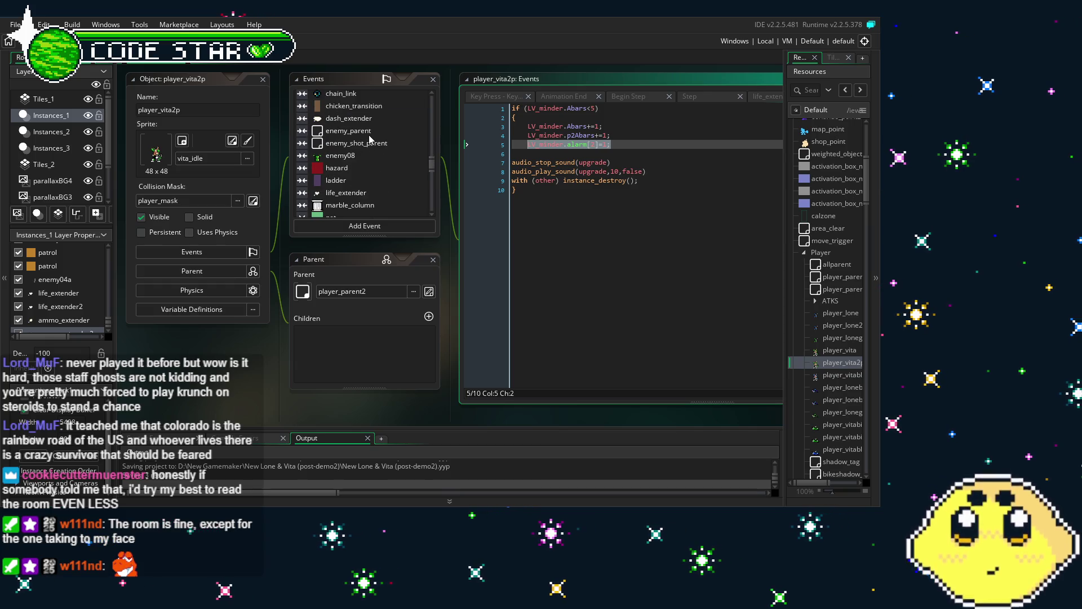
scroll(370, 144, down, 3)
click(357, 125)
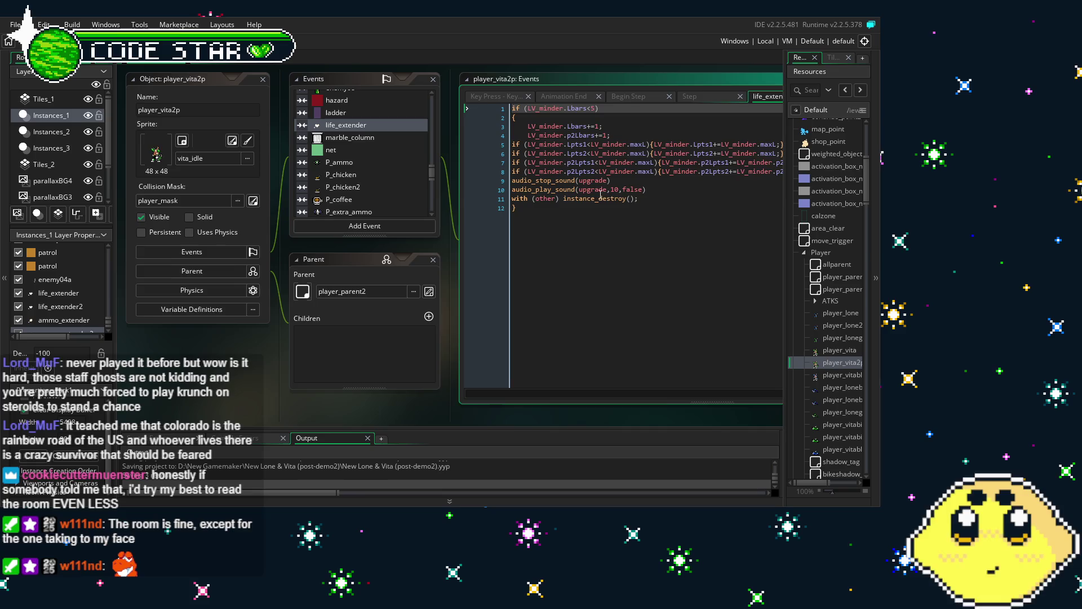
click(536, 198)
mouse_move(674, 188)
mouse_down()
mouse_move(543, 188)
mouse_move(398, 163)
mouse_up()
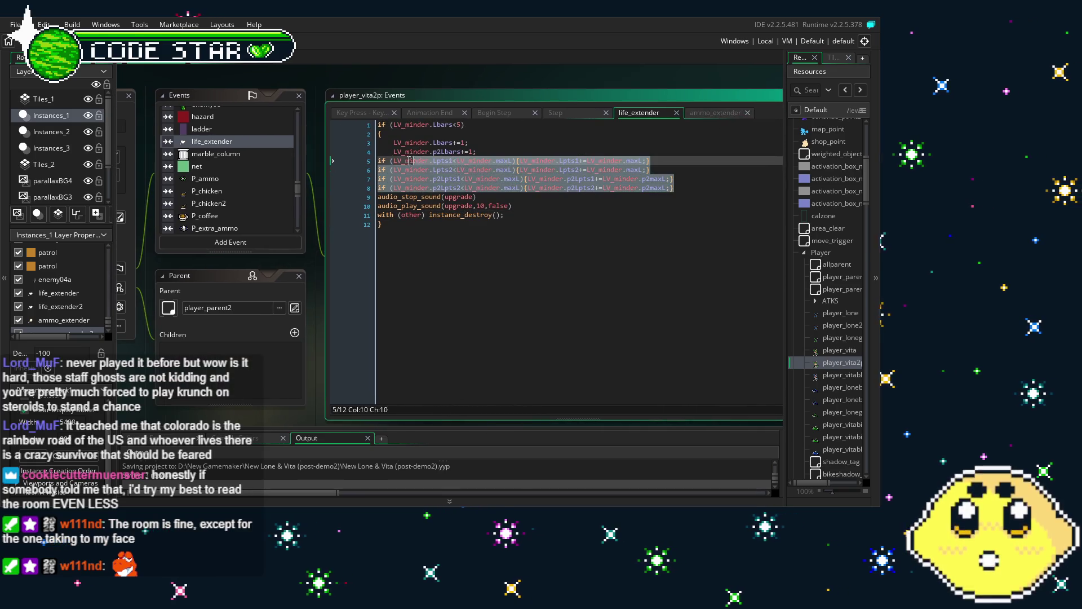
key(ctrl+v)
key(shift+Home)
key(Tab)
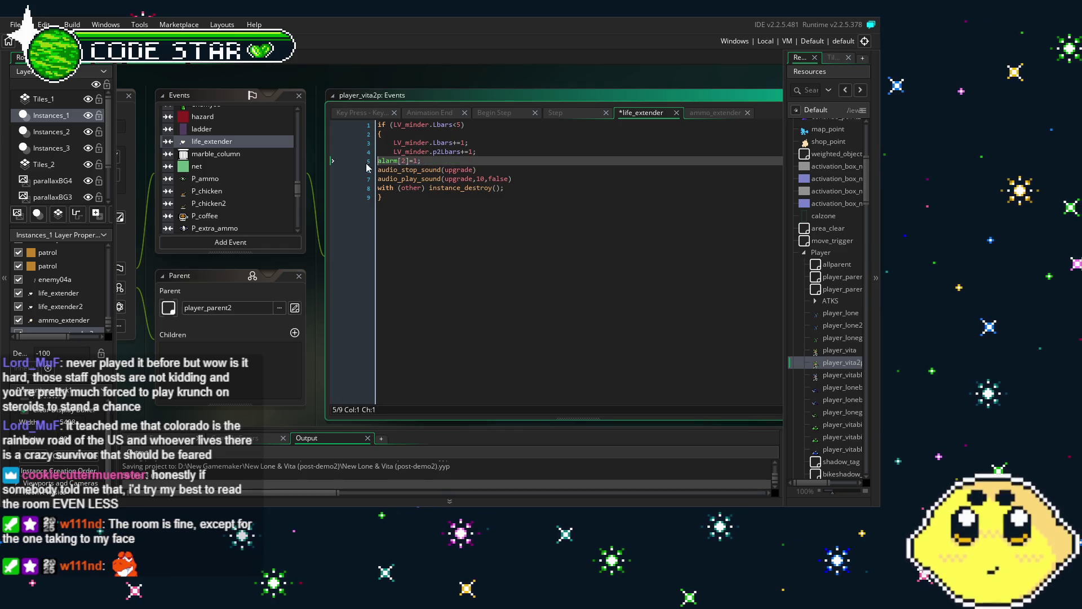
click(485, 257)
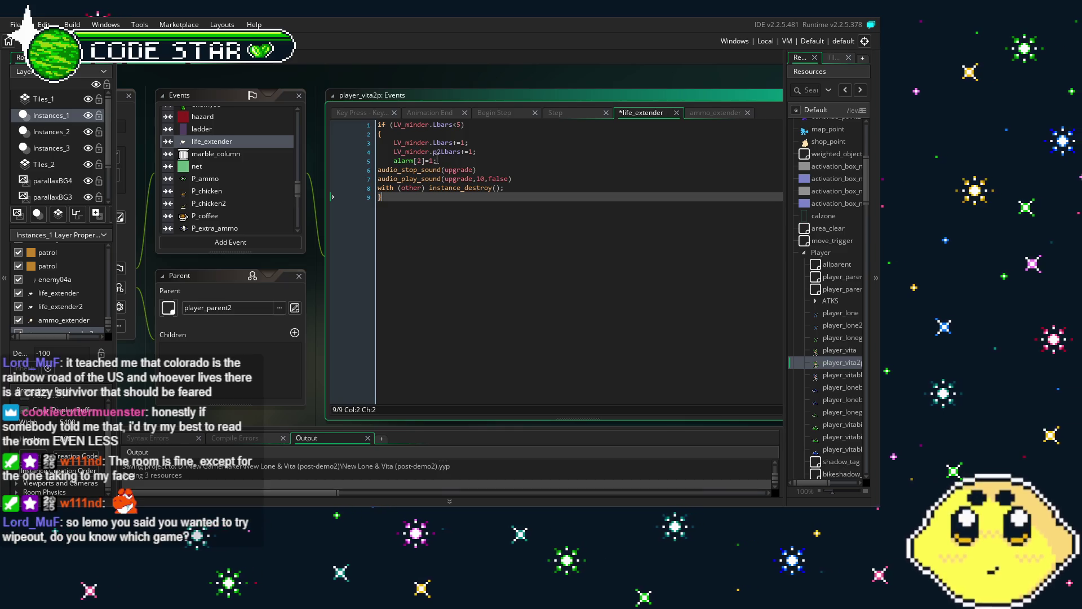
Change the alarm index from 2 to 1, then save and build and run the game
double_click(418, 160)
text(1)
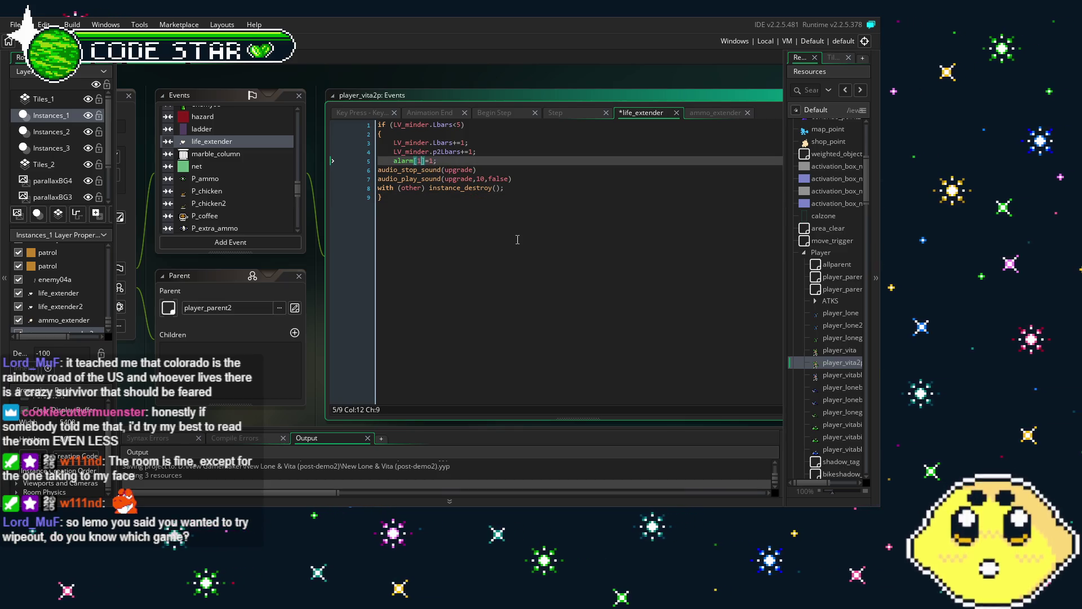
click(517, 240)
key(ctrl+s)
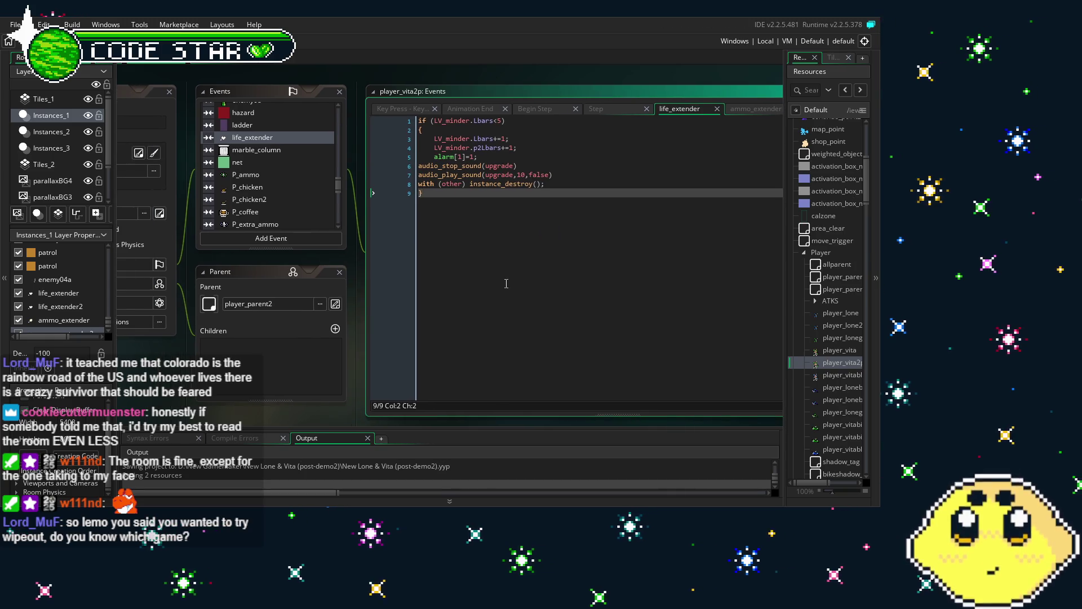
key(F5)
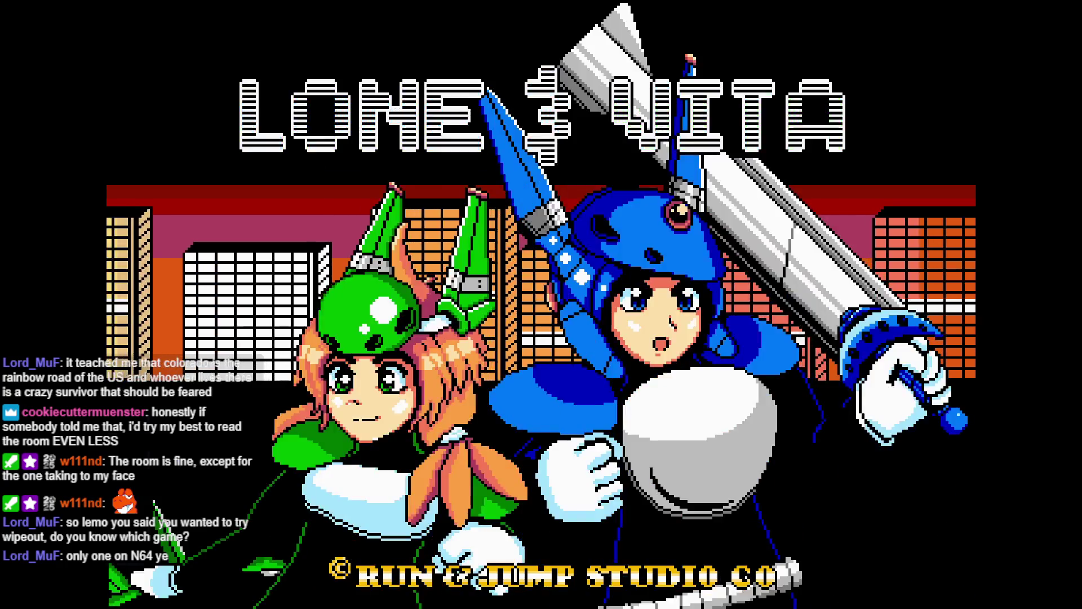
Start a CO-OP game from the title screen
key(Return)
key(Down)
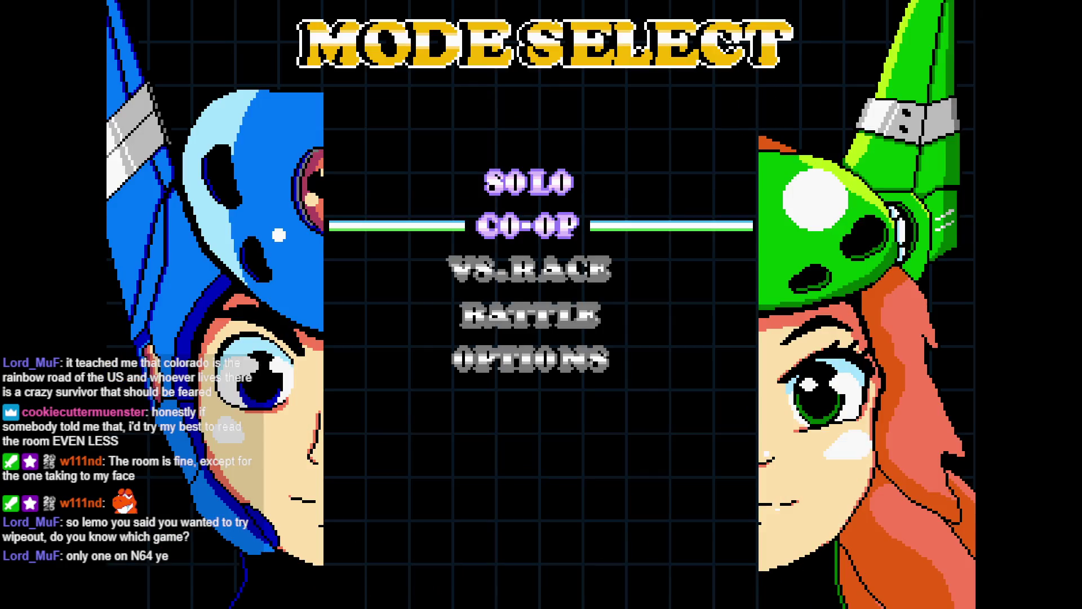
key(Return)
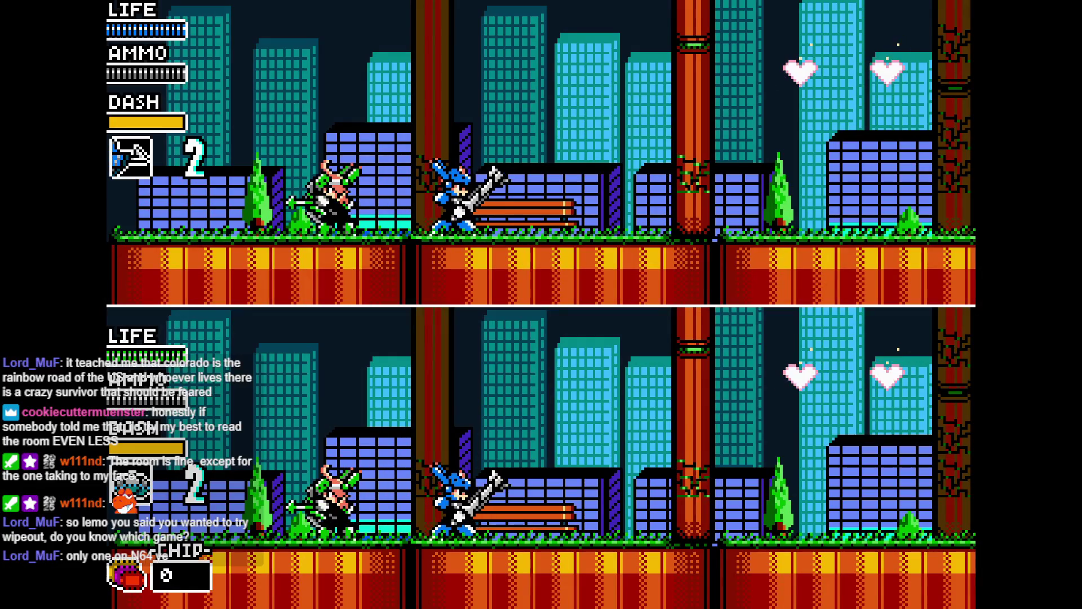
Run and jump the green character around the city stage to grab the heart pickups
key(Right)
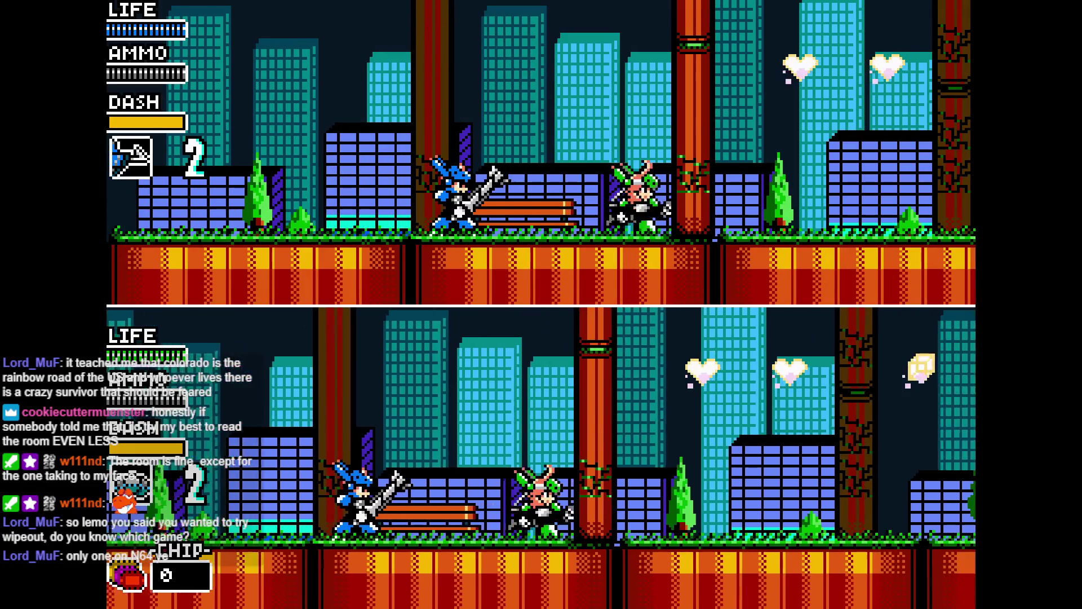
key(Right)
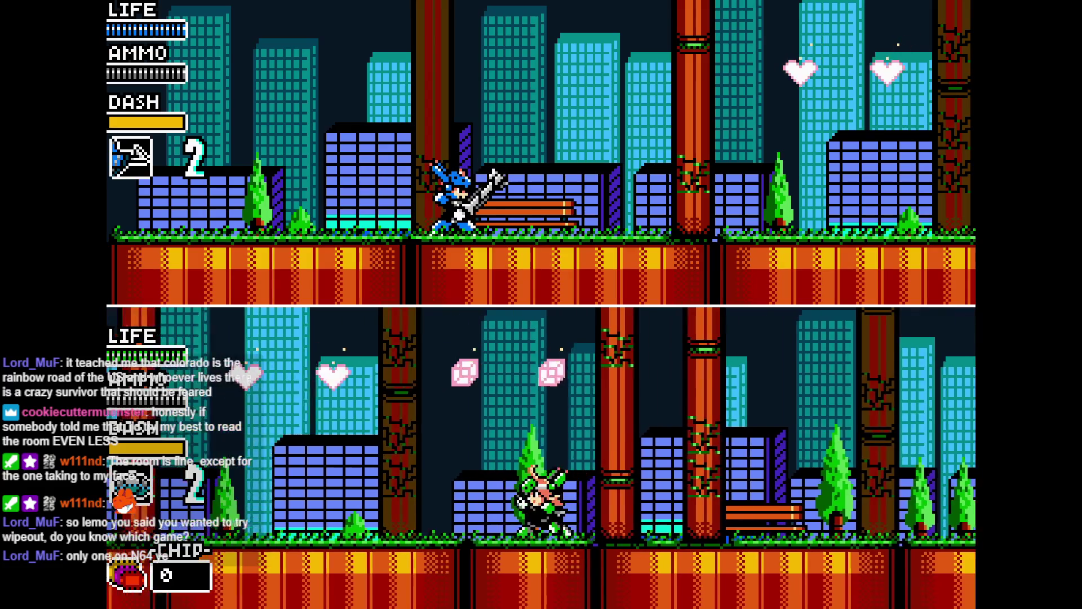
key(space)
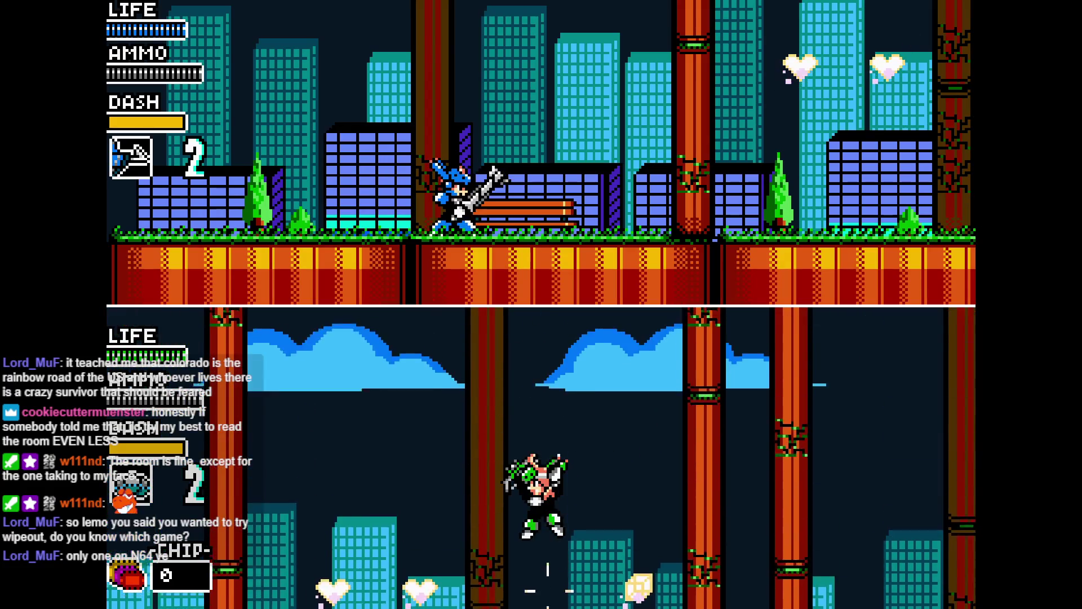
key(space)
key(Left)
key(space)
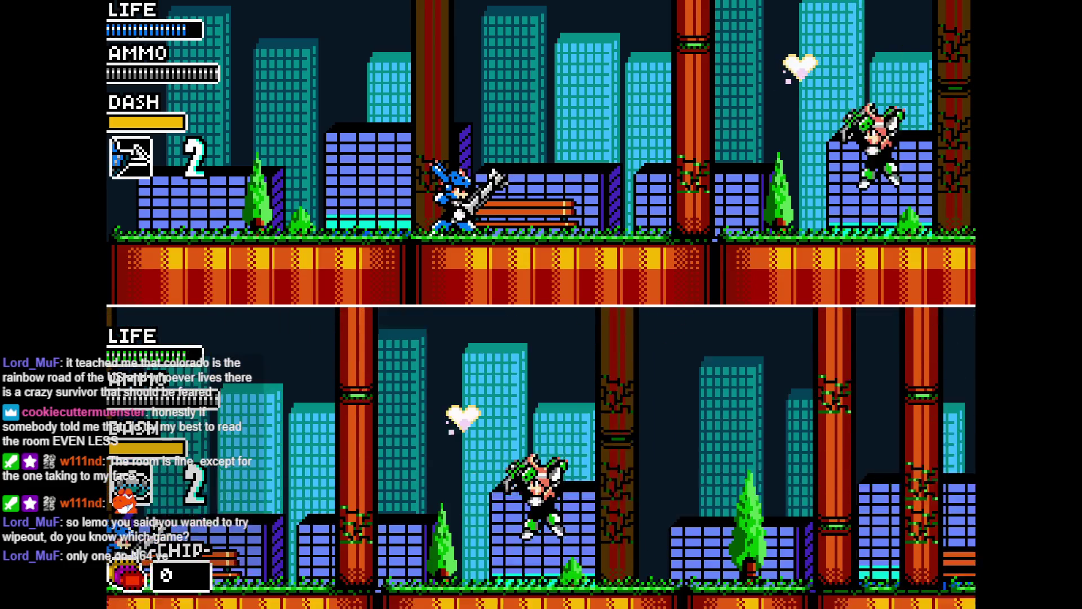
key(Left)
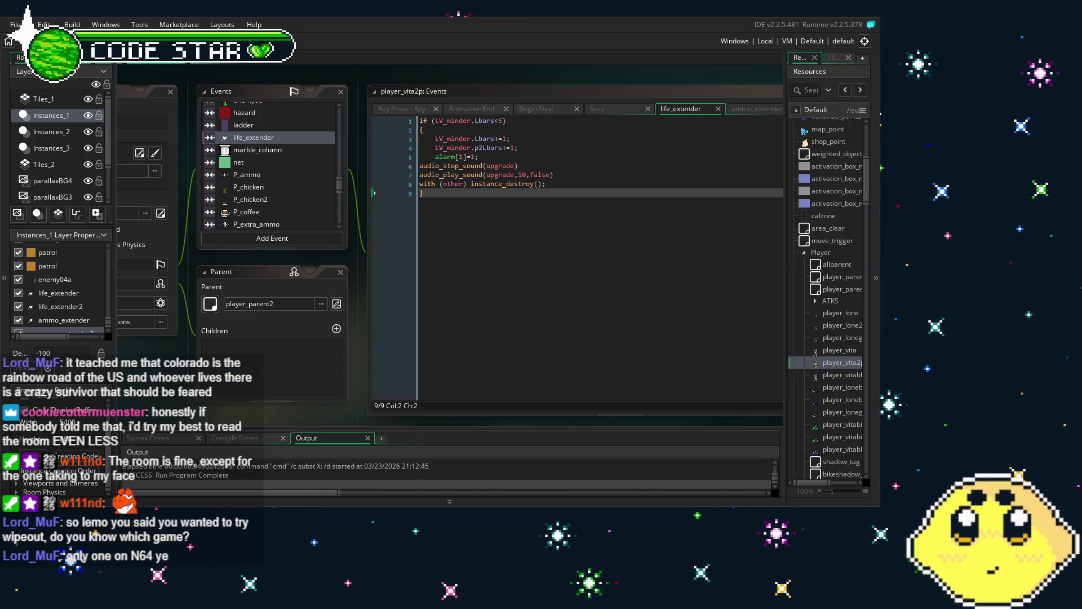
Prefix line 5's alarm call with 'LV_minder.' in player_vita2p, then save and rerun with F5
scroll(829, 338, down, 3)
double_click(843, 272)
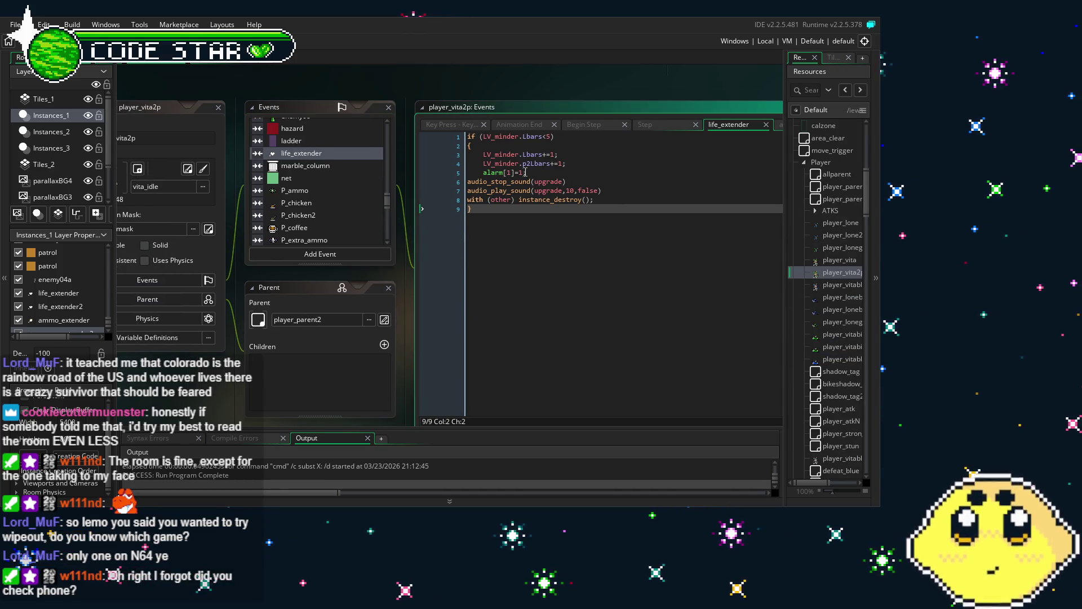
click(482, 173)
text(LV)
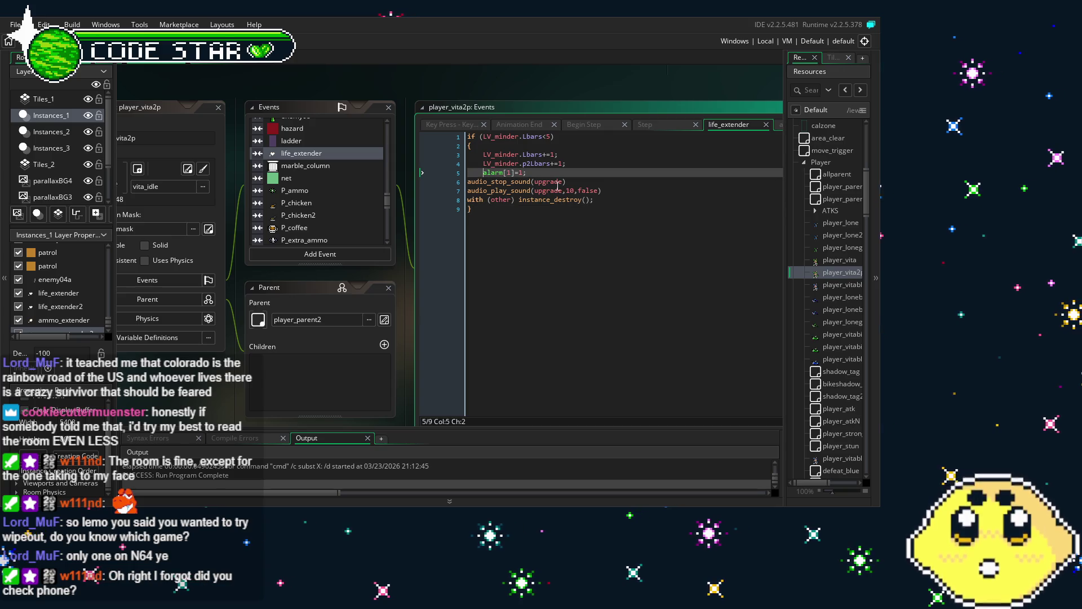
text(_minder.)
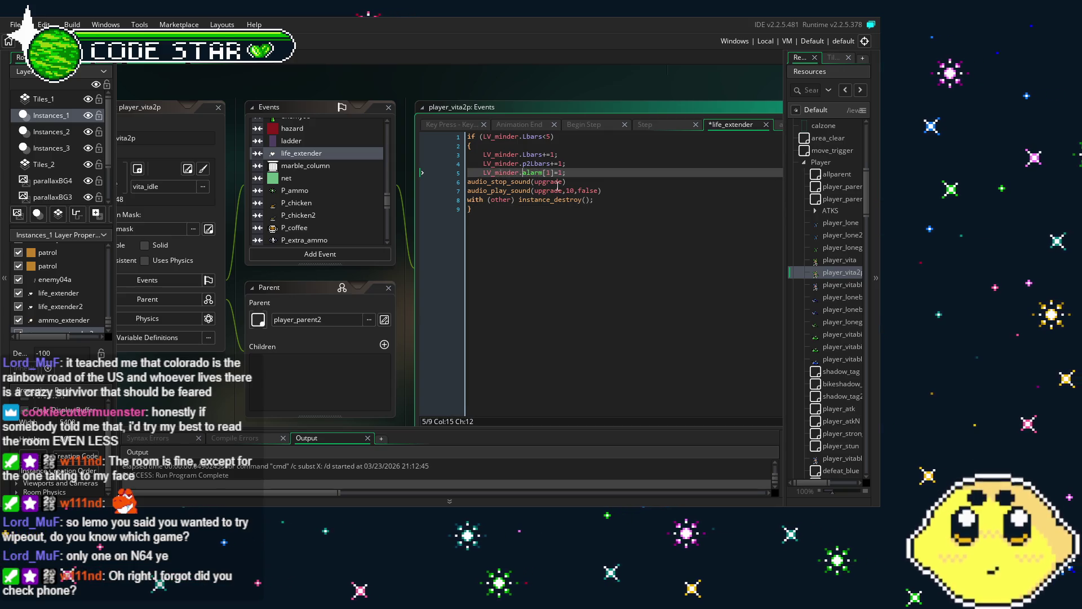
key(ctrl+s)
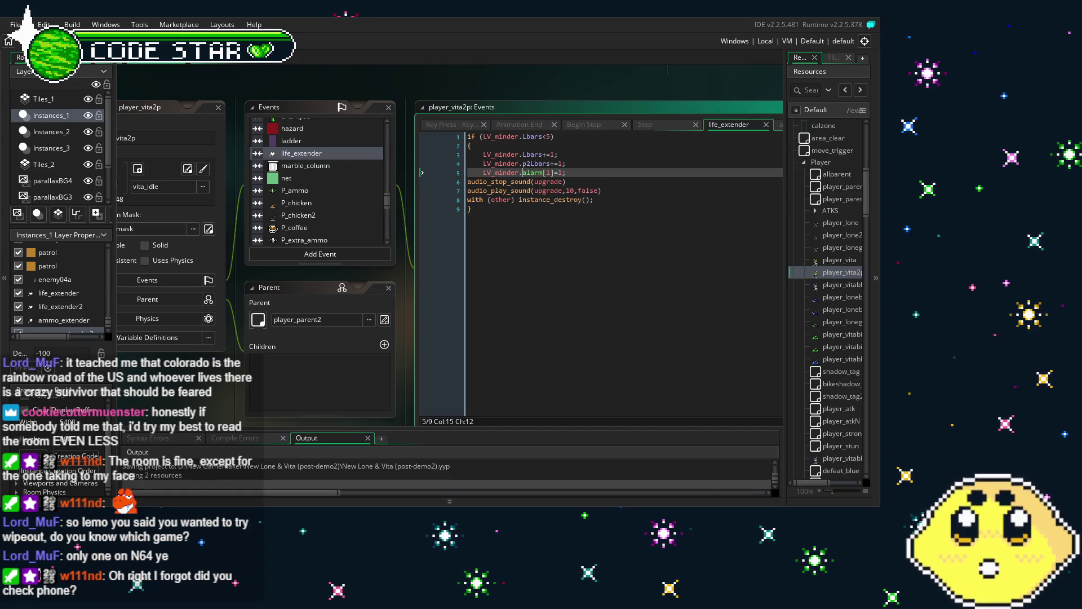
key(F5)
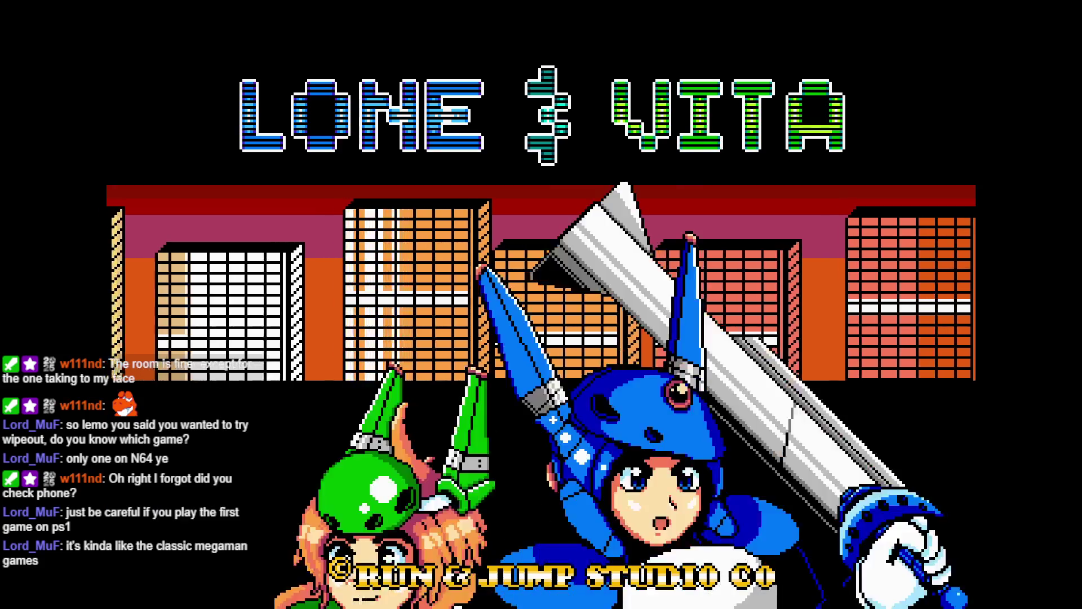
Skip the intro and start a CO-OP game from Mode Select
key(Return)
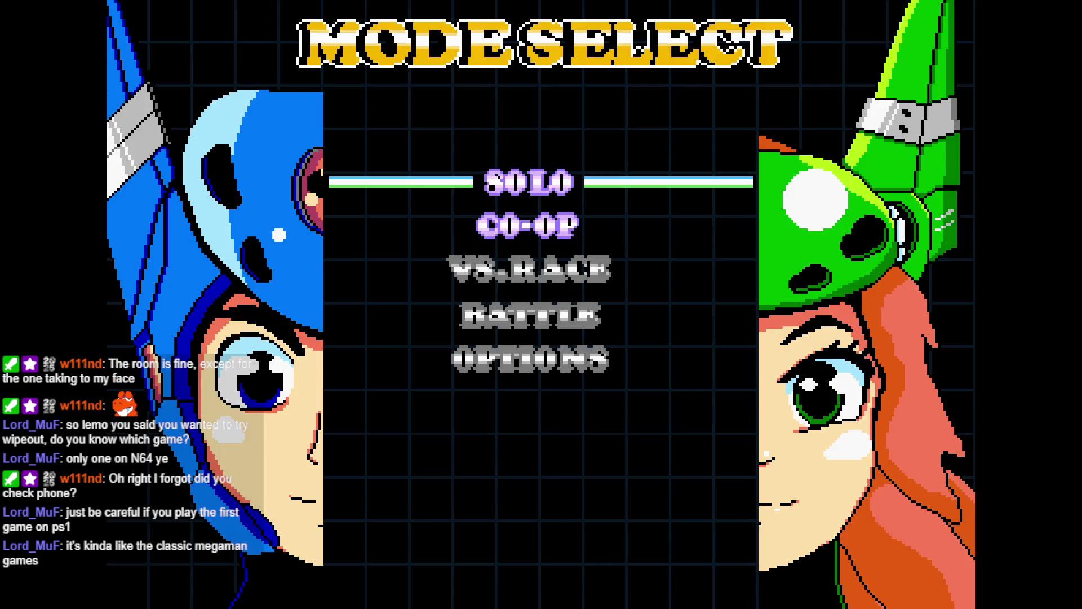
key(Down)
key(Up)
key(Down)
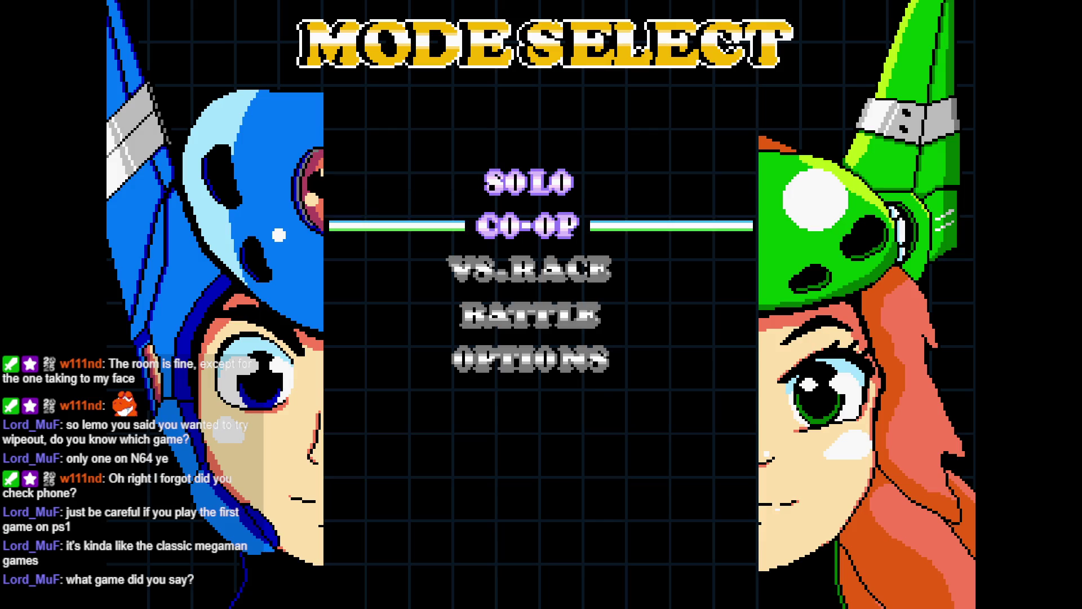
key(Return)
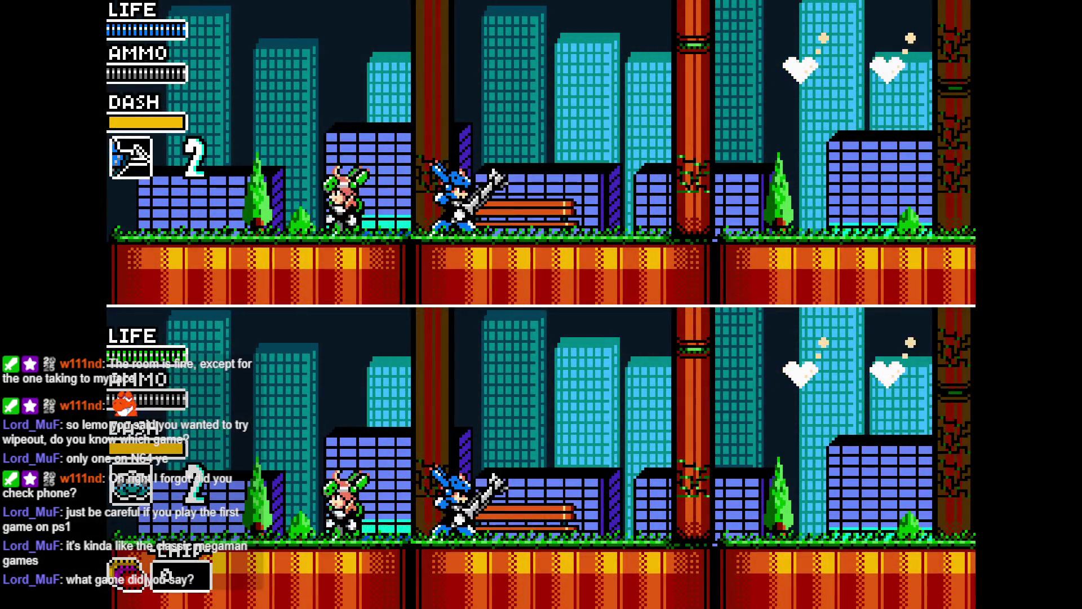
Run and jump the green character through the city stage to collect the heart pickups
key(space)
key(space)
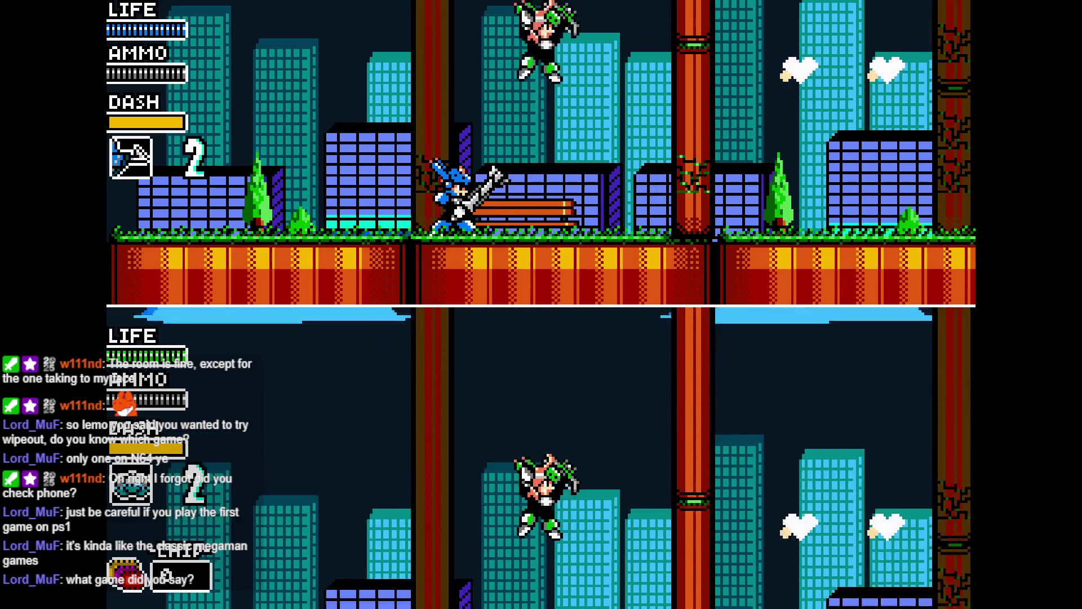
key(Right)
key(Right)
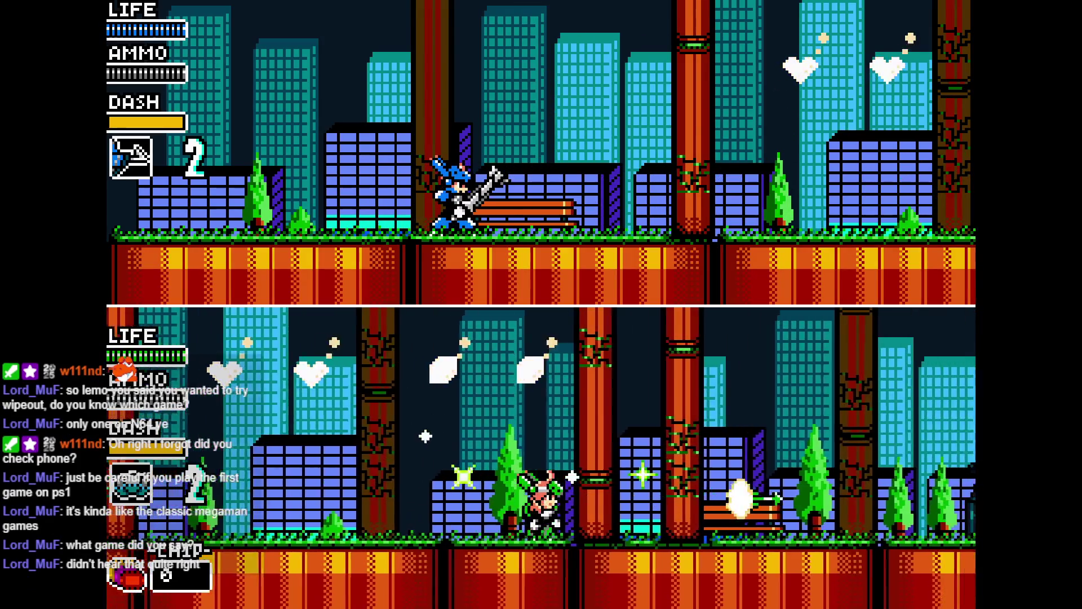
key(space)
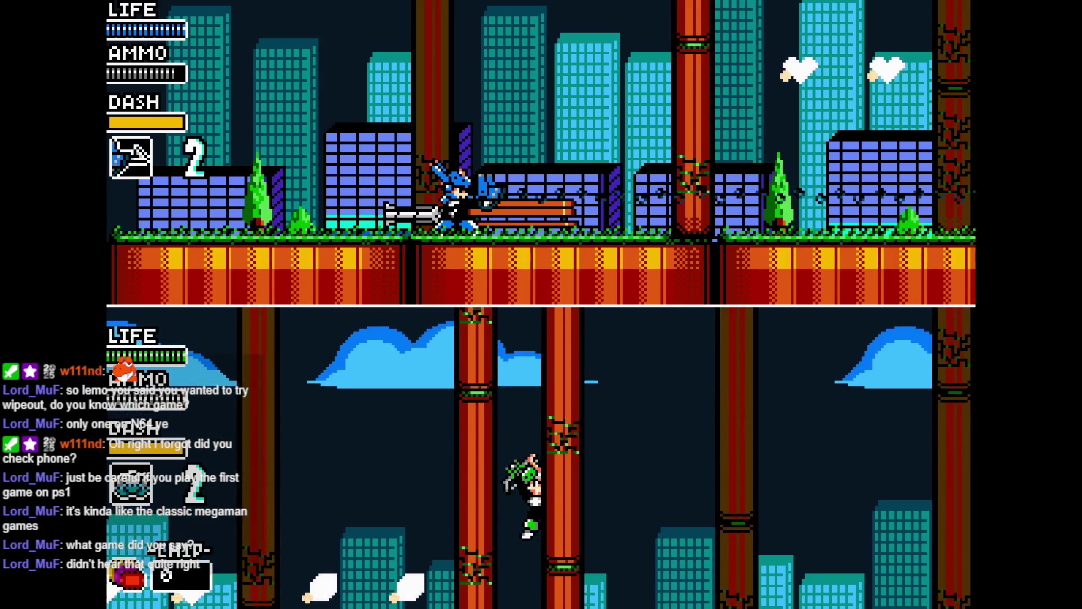
key(Left)
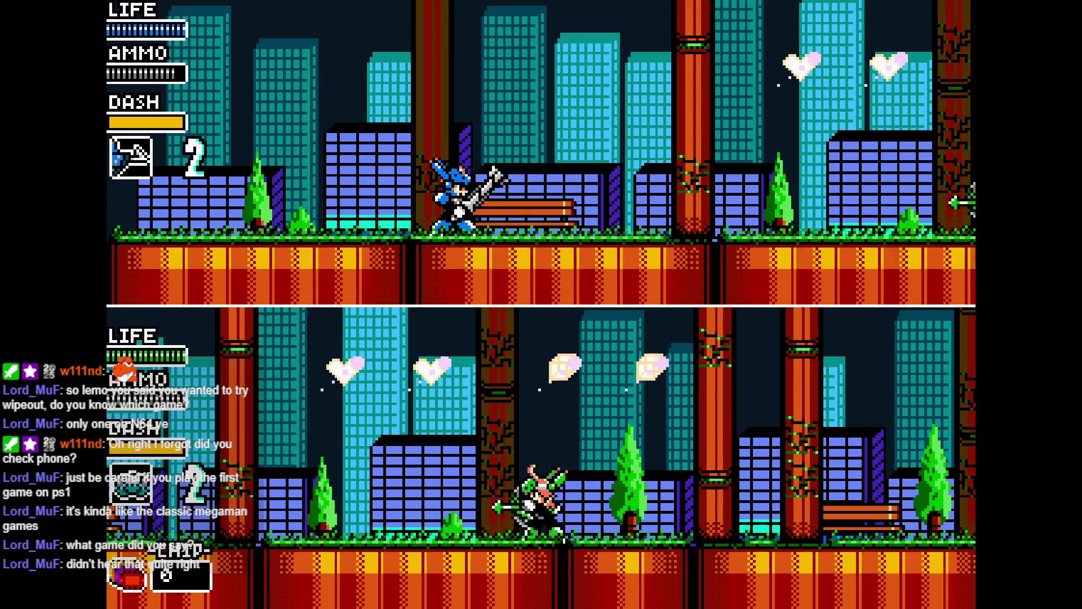
key(space)
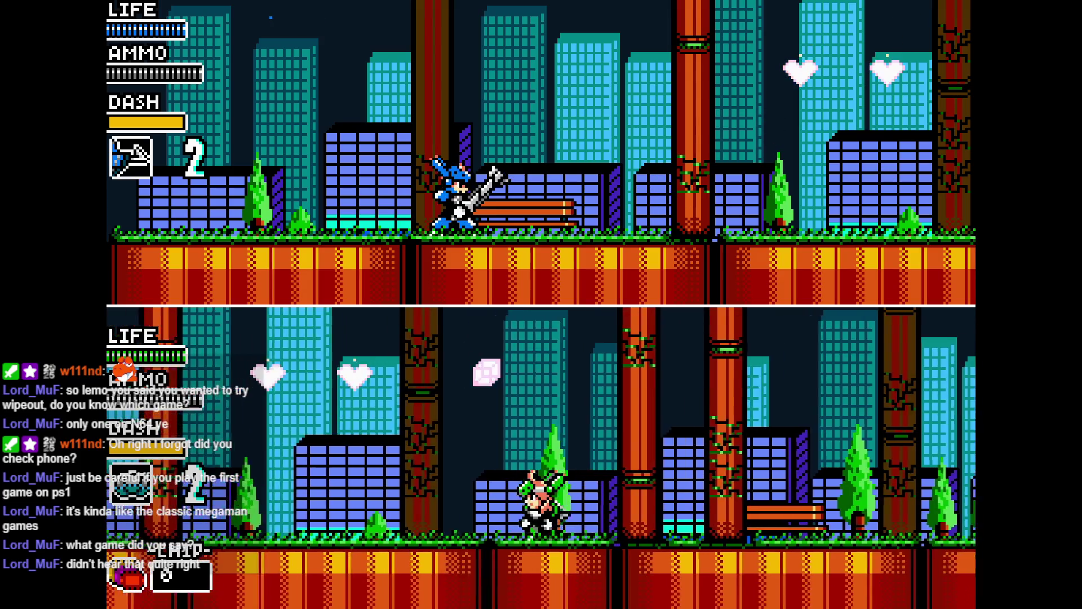
key(space)
key(Left)
key(space)
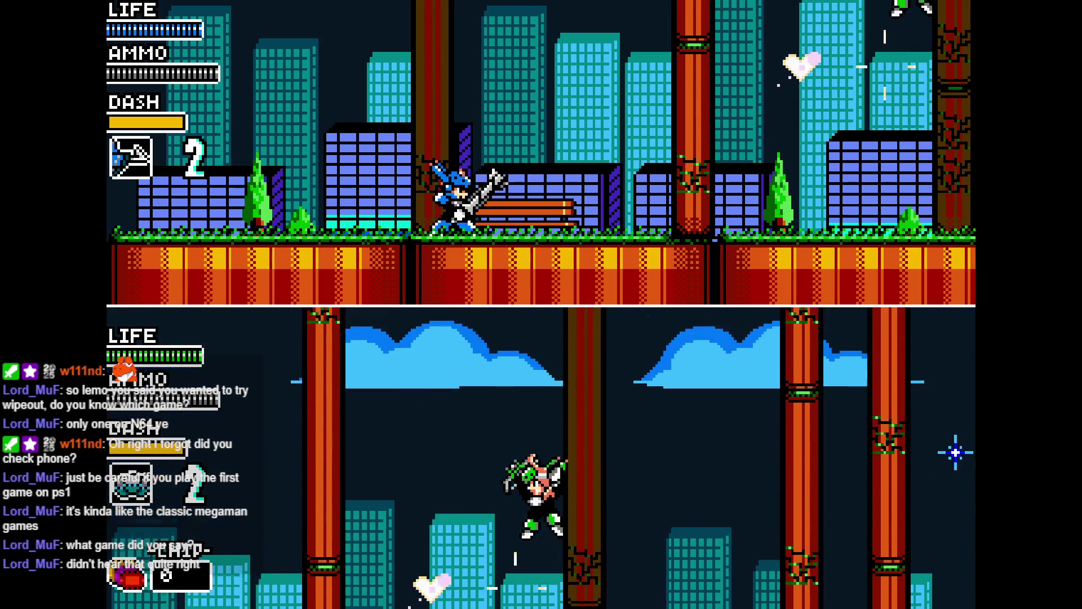
key(space)
key(Left)
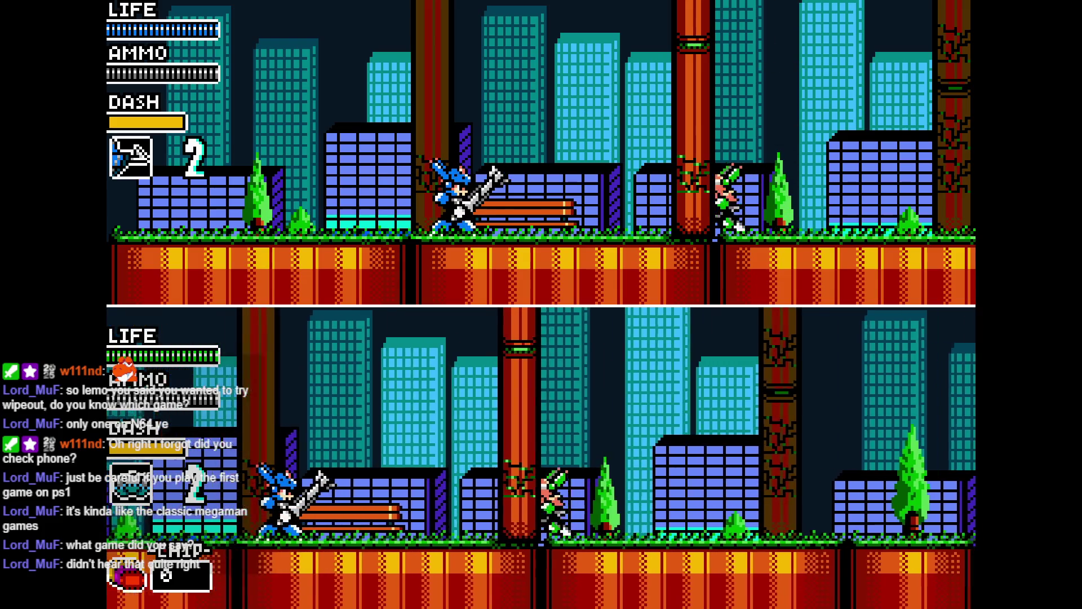
key(Right)
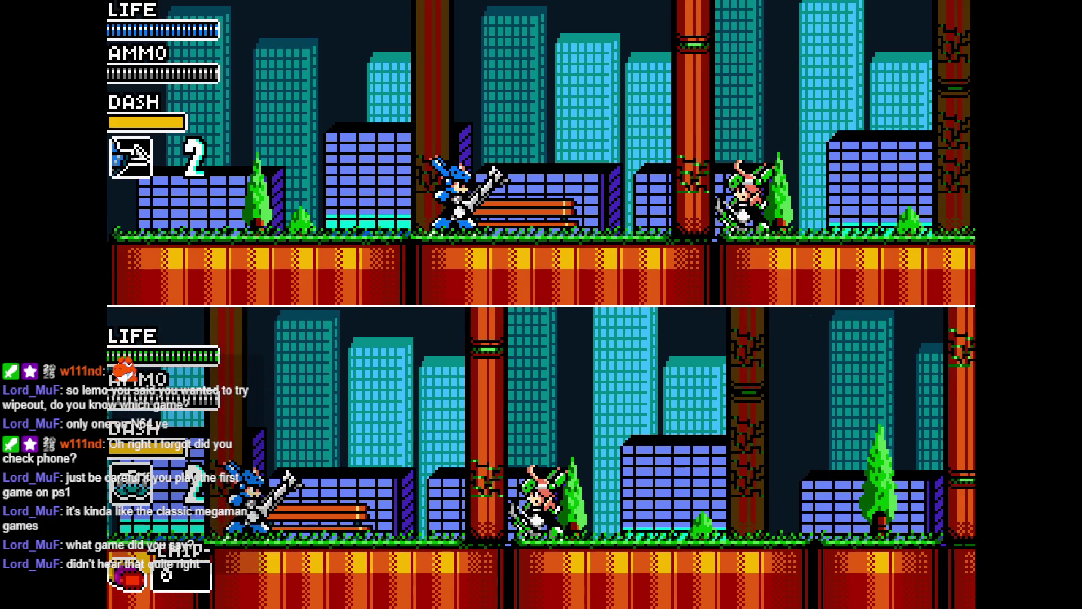